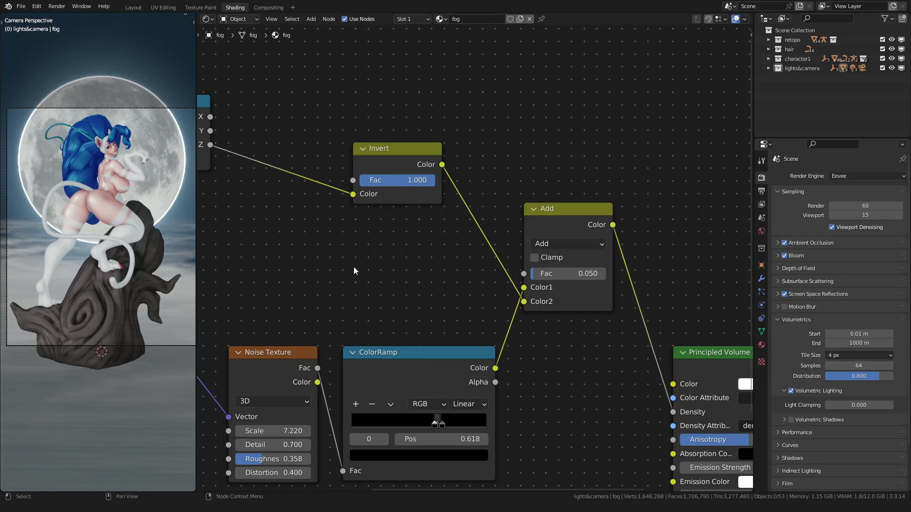
scroll(355, 268, down, 2)
scroll(323, 293, down, 2)
scroll(322, 320, up, 3)
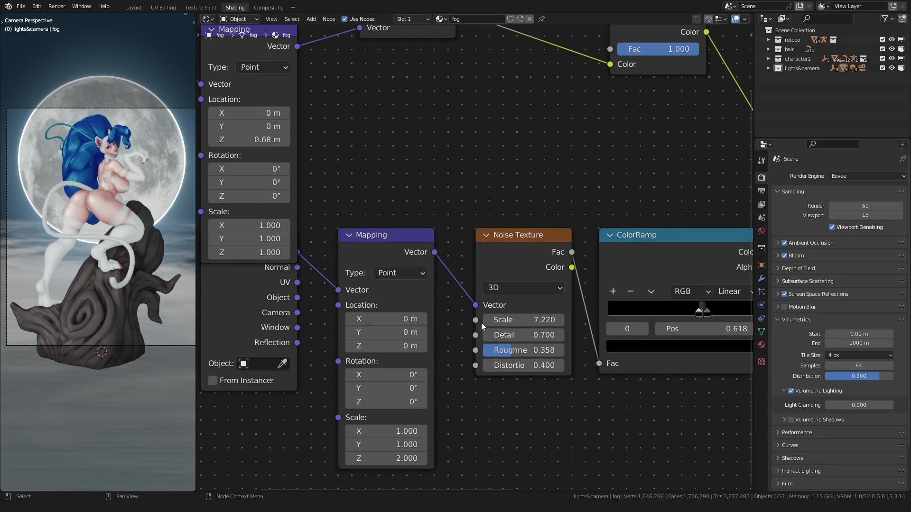
scroll(427, 306, up, 2)
scroll(388, 289, up, 1)
Tune the fog noise to scale 2.530, detail 4.770 and roughness 0.425
mouse_move(442, 304)
mouse_down()
mouse_move(393, 304)
mouse_move(415, 304)
mouse_up()
scroll(89, 287, down, 3)
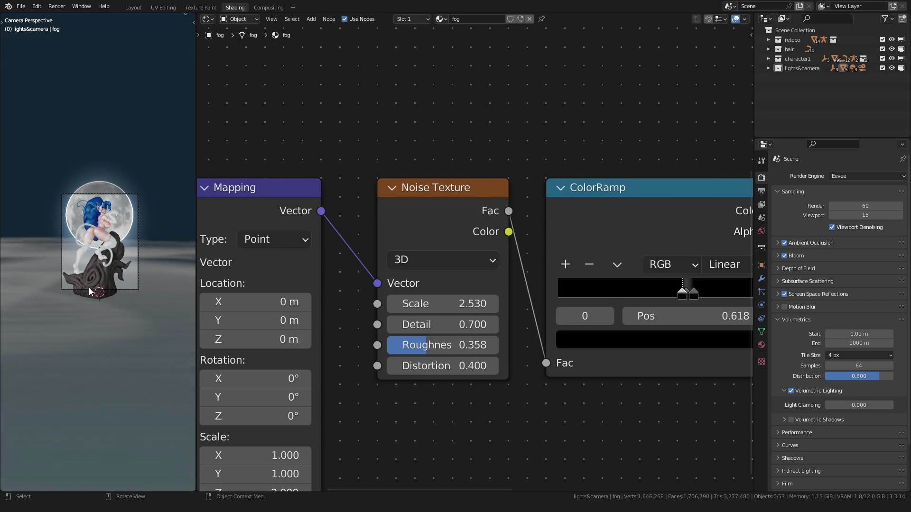
scroll(70, 281, up, 4)
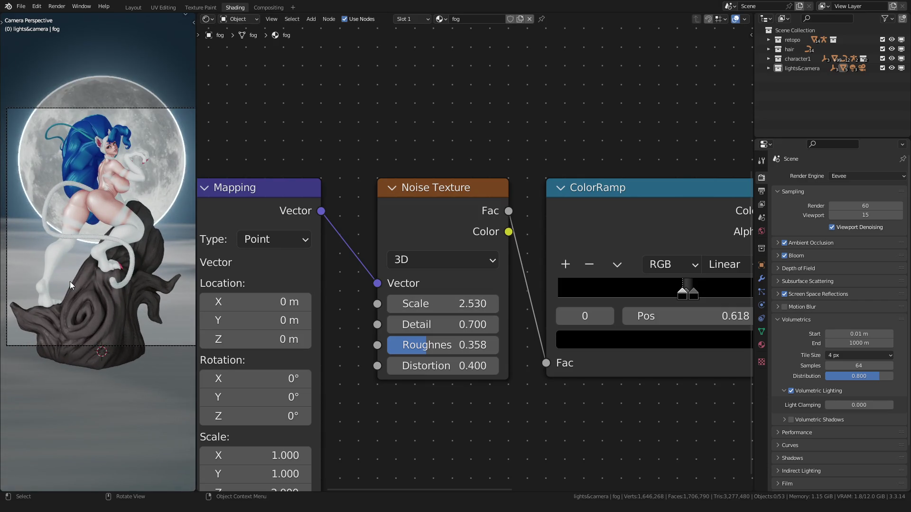
mouse_move(436, 324)
mouse_down()
mouse_move(455, 325)
mouse_move(422, 325)
mouse_up()
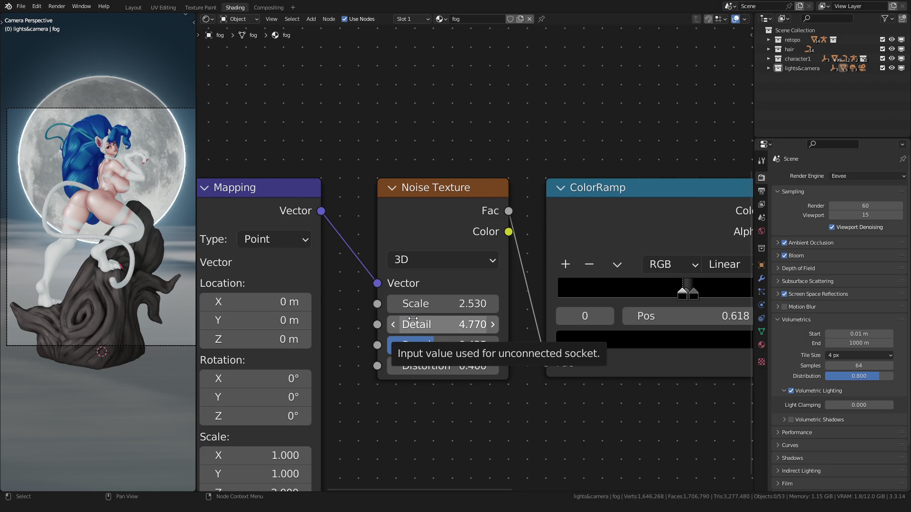
click(776, 322)
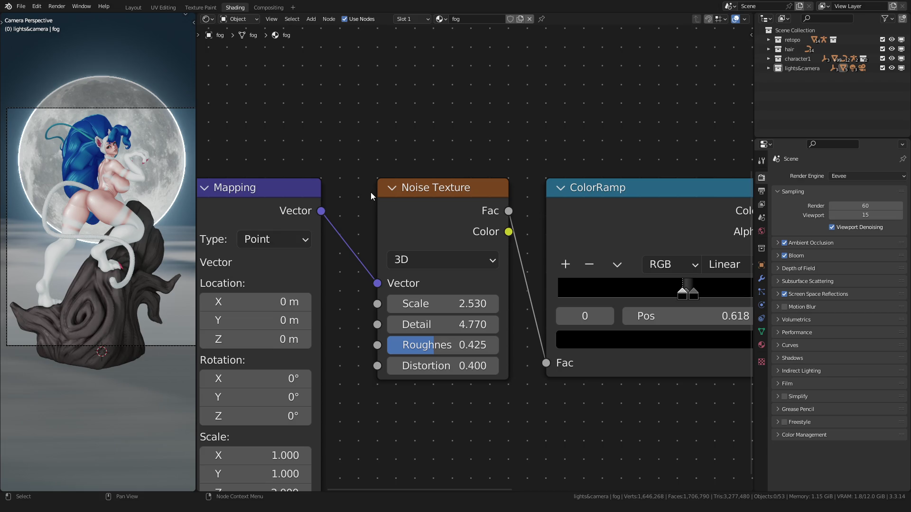
scroll(126, 212, down, 2)
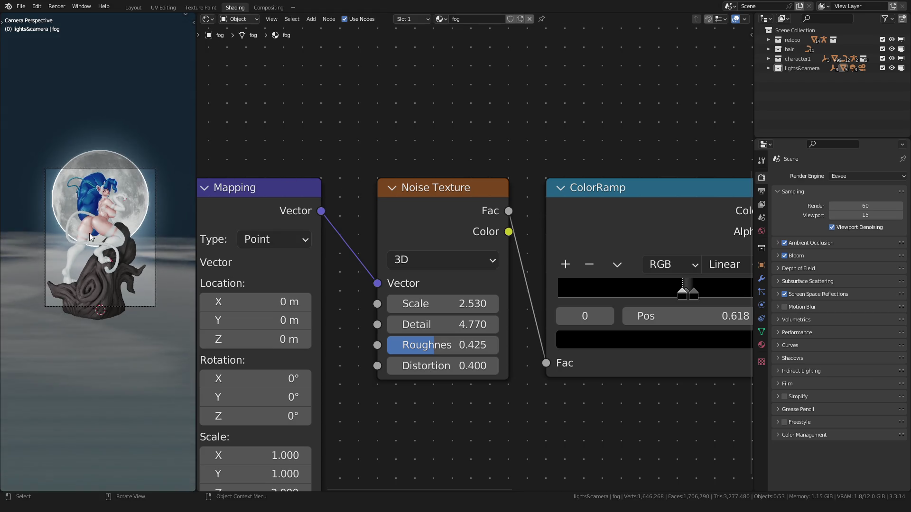
scroll(427, 324, up, 1)
Raise fog noise roughness to 0.467 and stretch the mapping Z scale to about 5.19
mouse_move(434, 354)
mouse_down()
mouse_move(409, 354)
mouse_move(463, 352)
mouse_move(436, 353)
mouse_up()
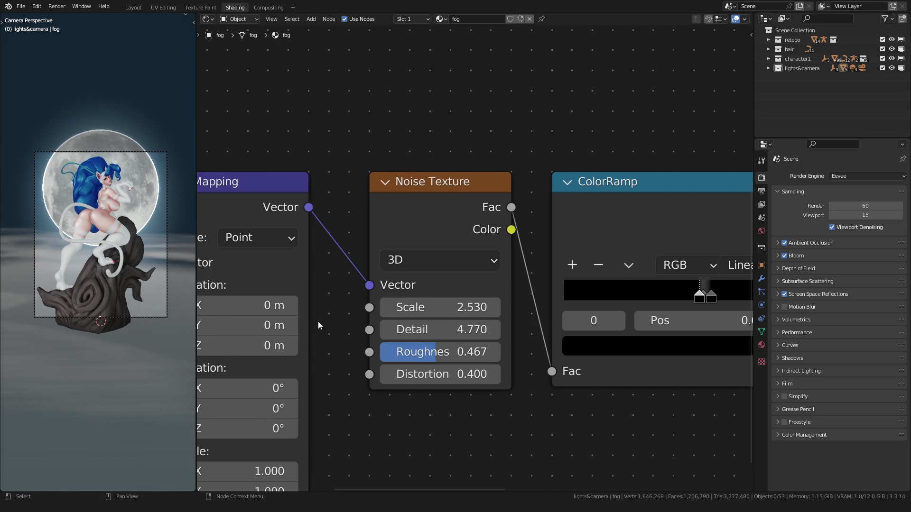
scroll(318, 320, down, 2)
scroll(337, 307, up, 1)
drag(325, 404, 342, 403)
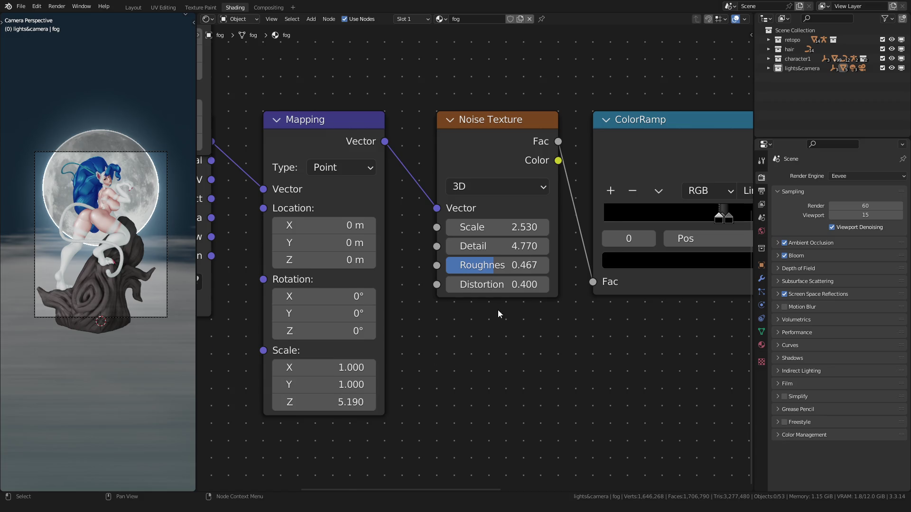
scroll(498, 310, up, 2)
scroll(383, 316, up, 1)
Nudge a fog color-ramp stop slightly left and review the other stops near 0.6
mouse_move(539, 251)
mouse_down()
mouse_move(547, 251)
mouse_move(526, 250)
mouse_move(539, 248)
mouse_up()
click(552, 246)
click(527, 247)
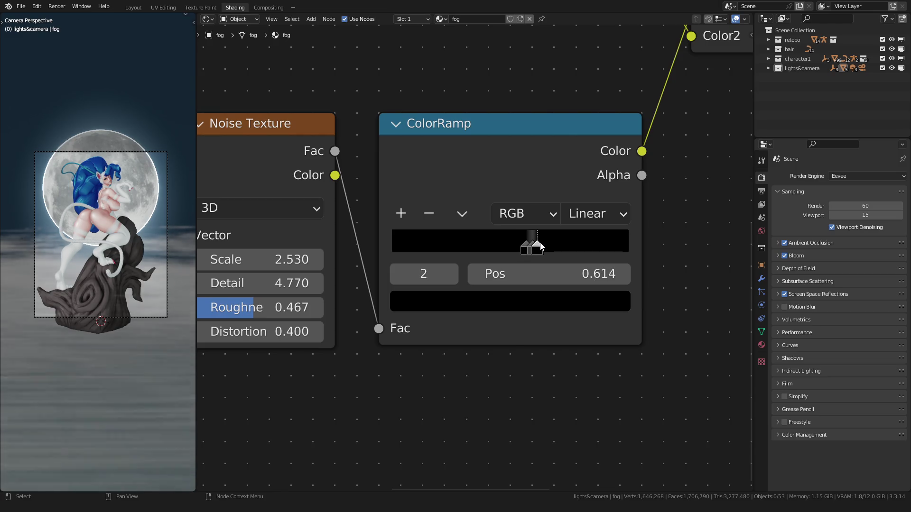
scroll(43, 270, up, 5)
Inspect the statue, return to camera view and preview the turntable animation to frame 100
key(ctrl+b)
scroll(101, 259, down, 5)
mouse_move(99, 260)
middle_down()
mouse_move(38, 261)
mouse_move(11, 252)
mouse_move(26, 294)
mouse_move(56, 322)
mouse_move(50, 281)
mouse_move(103, 282)
mouse_move(91, 289)
middle_up()
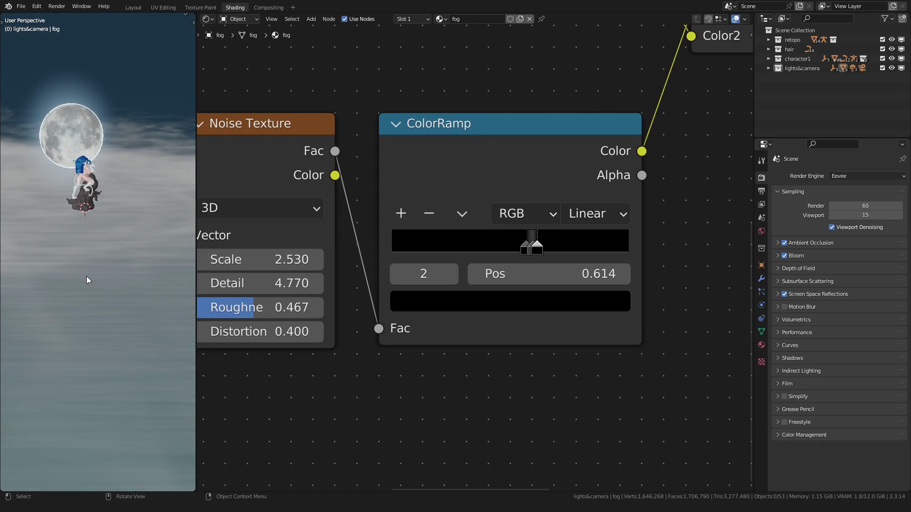
scroll(86, 277, up, 4)
key(KP_0)
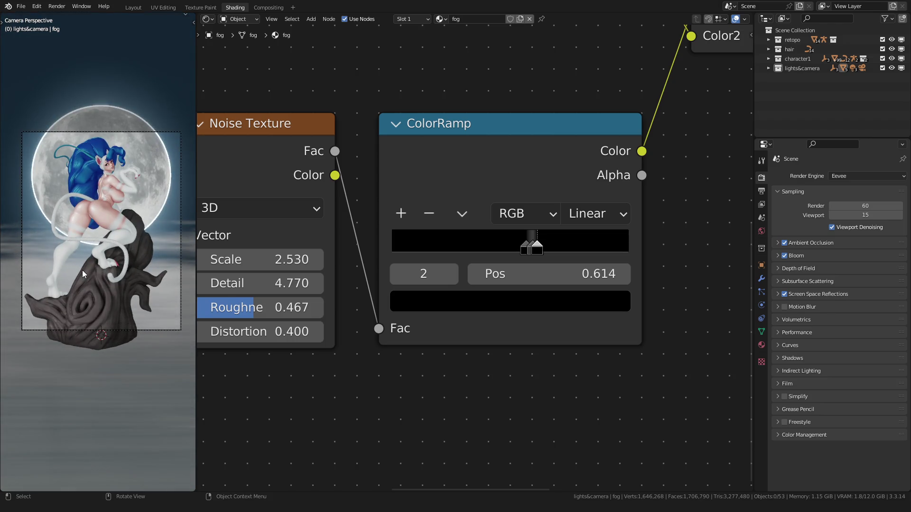
key(space)
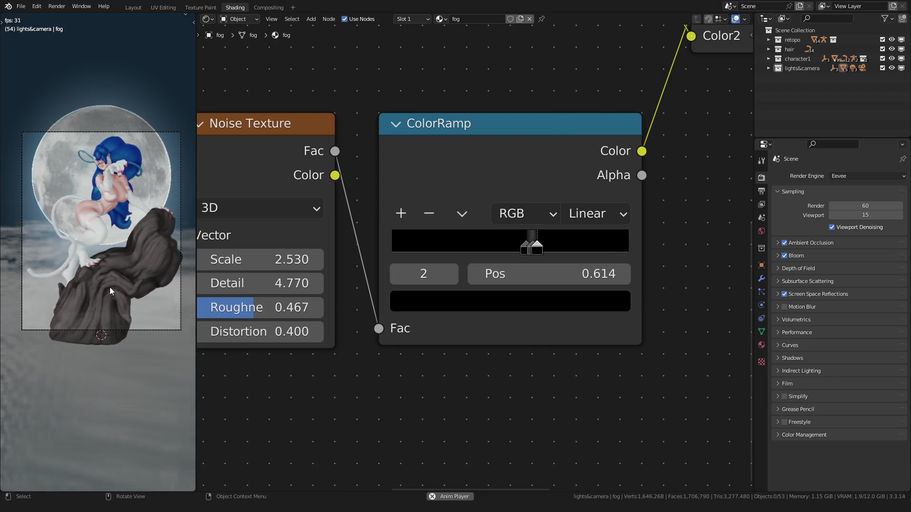
key(space)
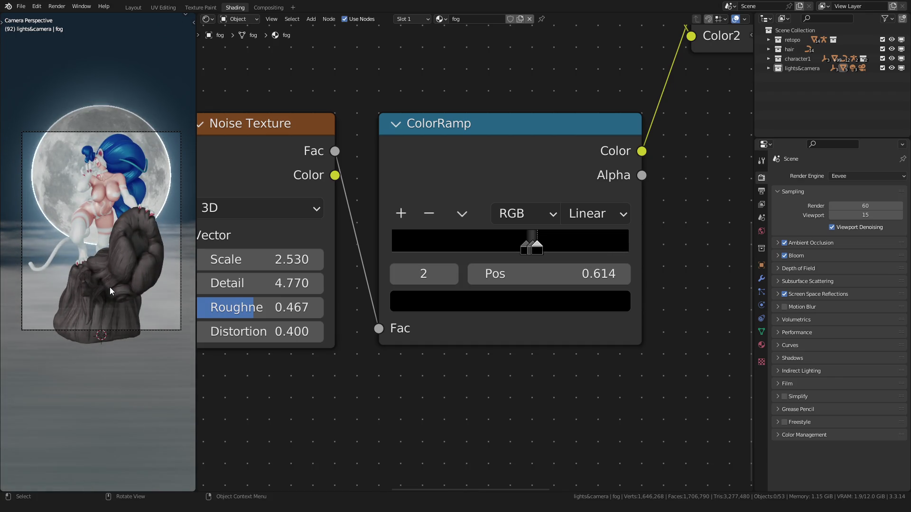
key(Right)
key(Right)
key(Right)
key(Right)
key(Right)
key(Right)
key(Right)
key(Right)
key(Right)
key(Right)
key(Right)
key(Right)
key(Right)
key(Right)
key(Right)
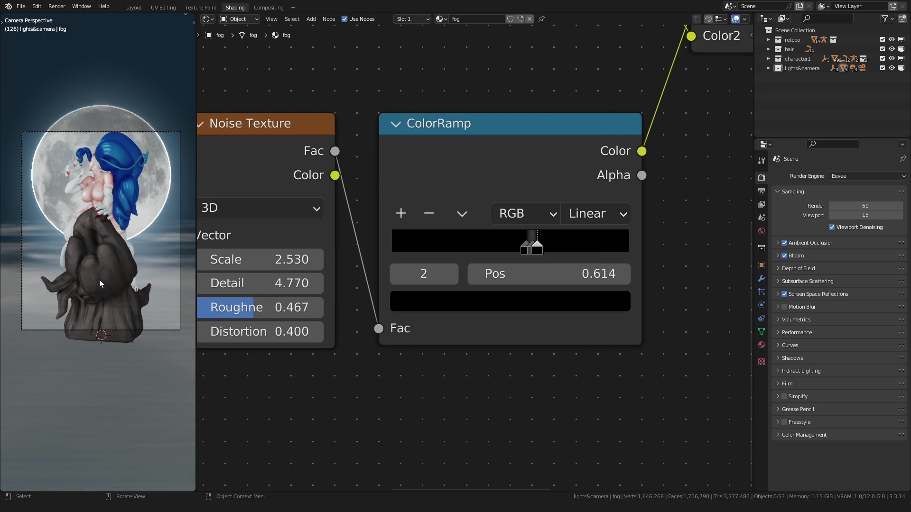
scroll(99, 280, up, 4)
scroll(99, 277, up, 3)
Give the statue mesh smooth shading, preview the animation again and rewind to frame 0
right_click(87, 302)
click(88, 301)
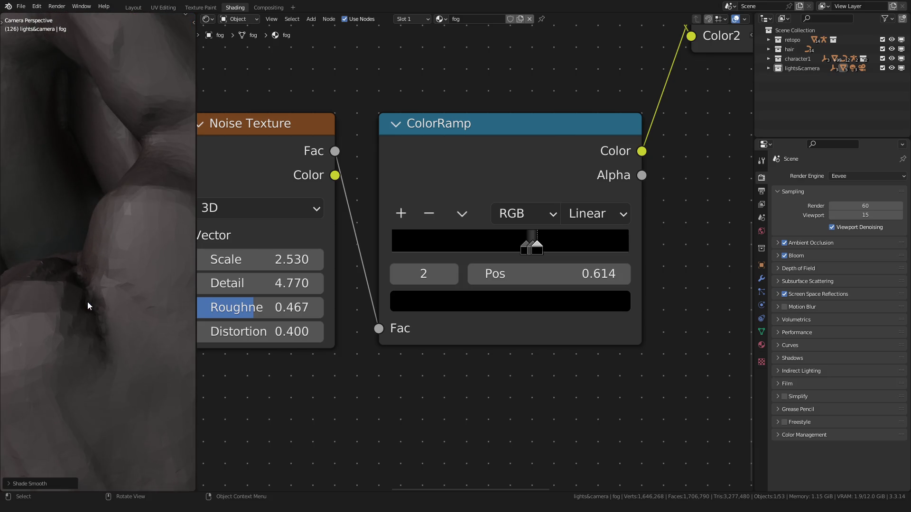
scroll(88, 302, down, 8)
scroll(88, 302, down, 2)
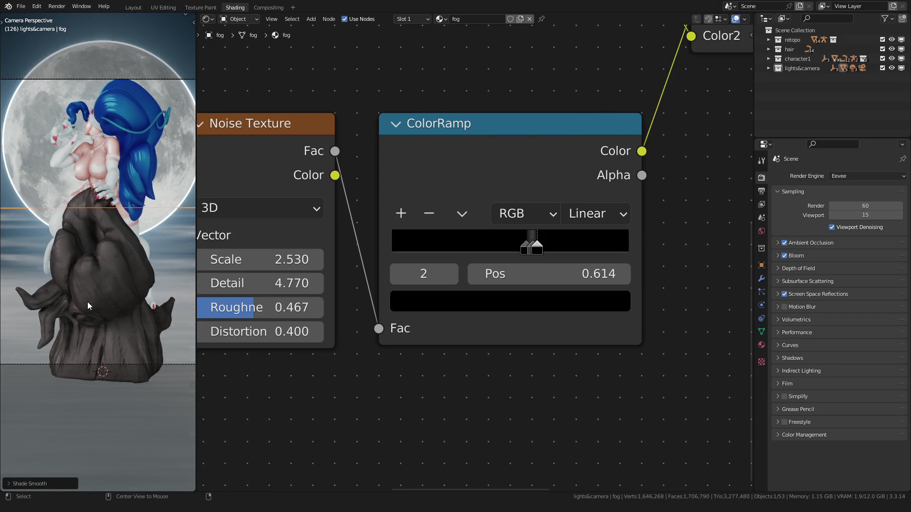
key(space)
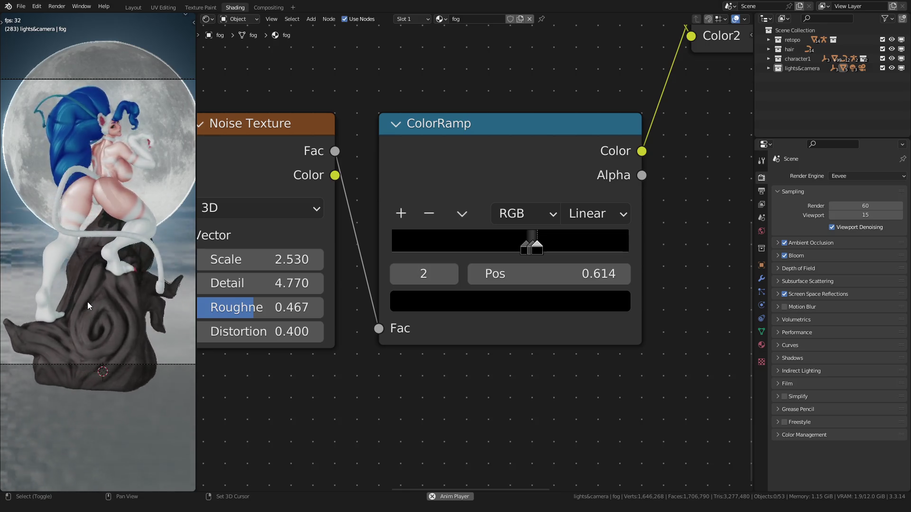
key(space)
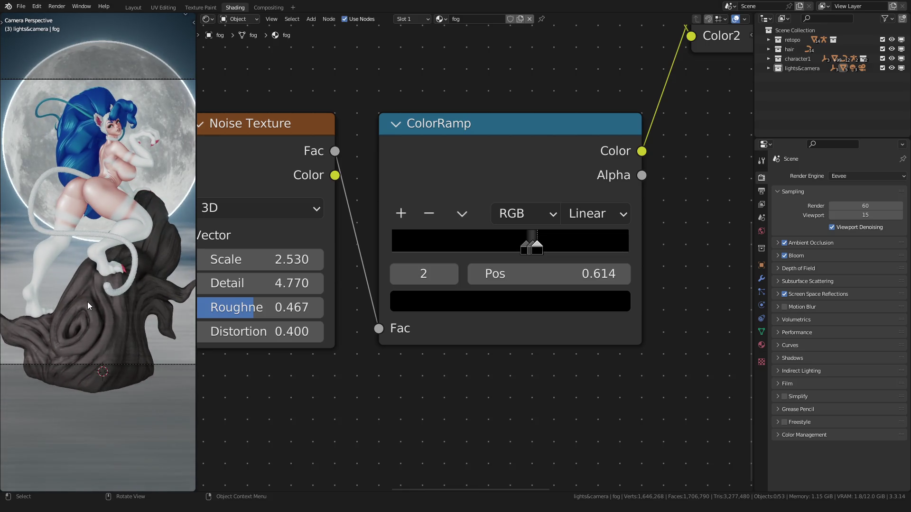
key(shift+Left)
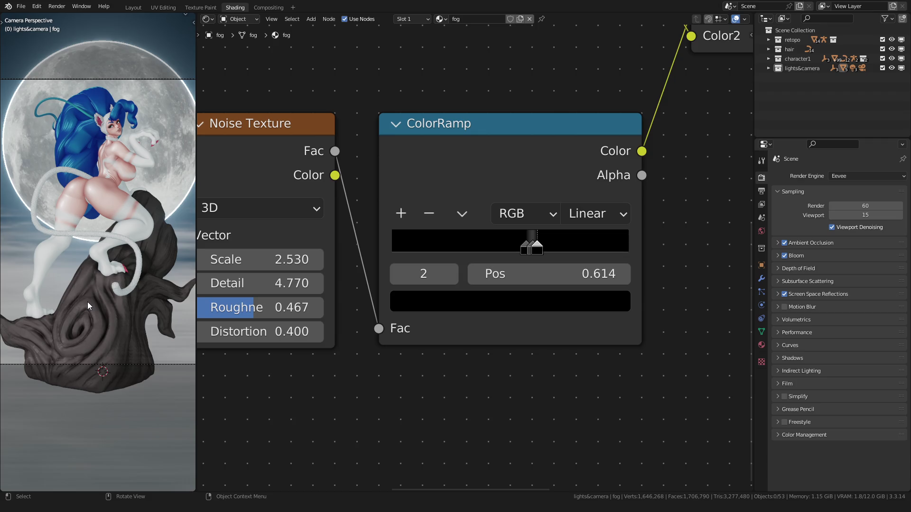
scroll(405, 240, down, 4)
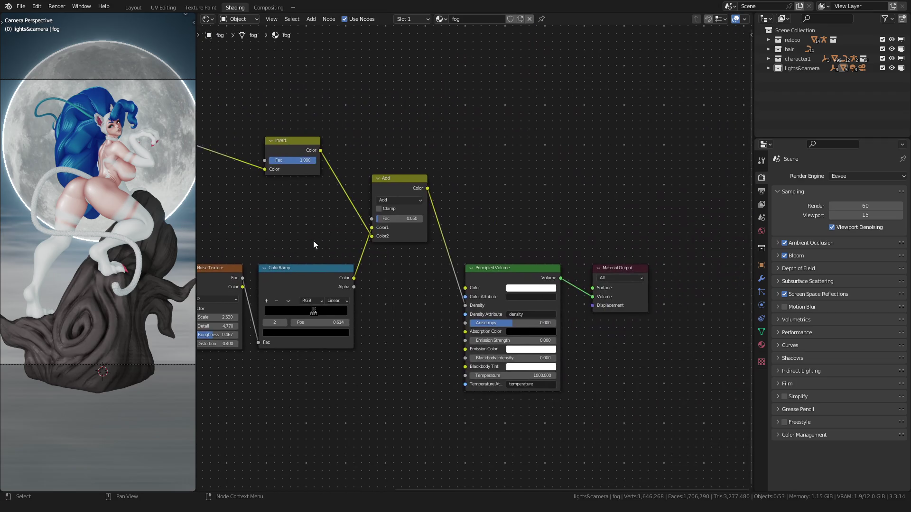
scroll(367, 250, up, 2)
scroll(393, 209, up, 2)
scroll(427, 214, up, 1)
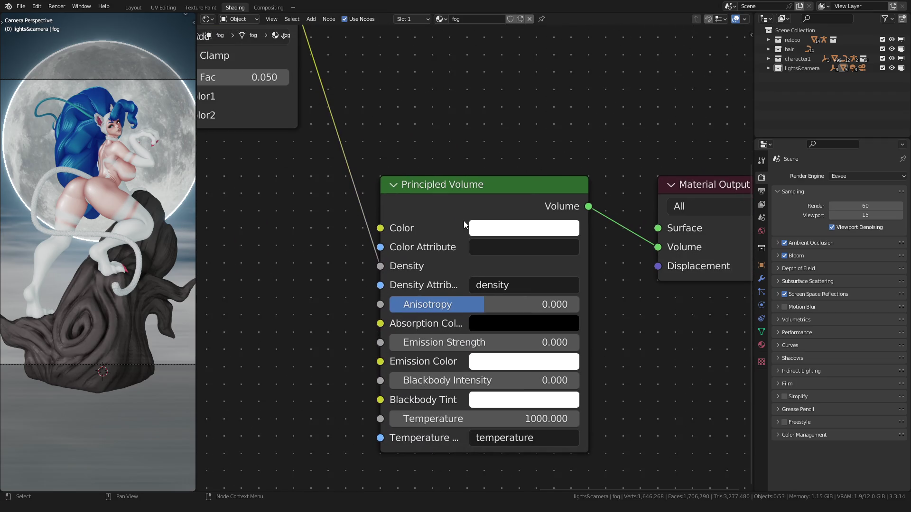
Tint the Principled Volume fog colour a pale blue with saturation about 0.326
click(512, 231)
drag(545, 311, 545, 301)
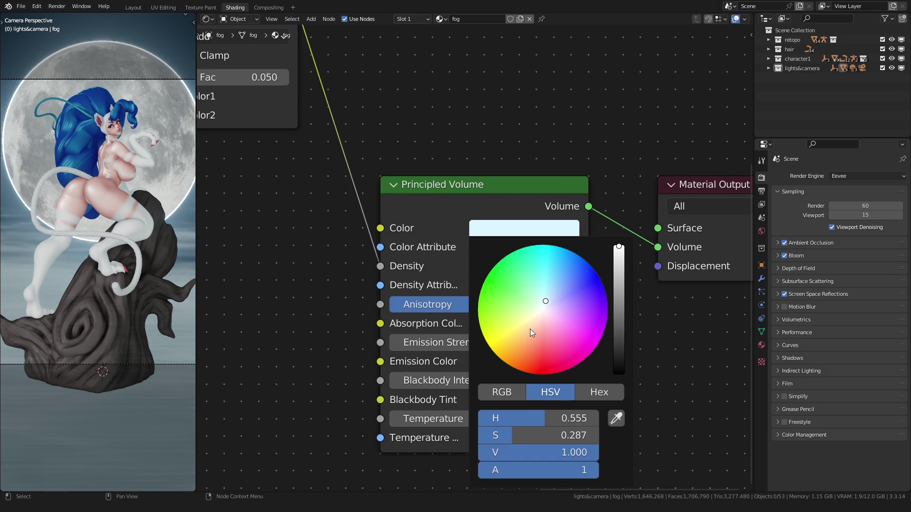
drag(510, 436, 518, 436)
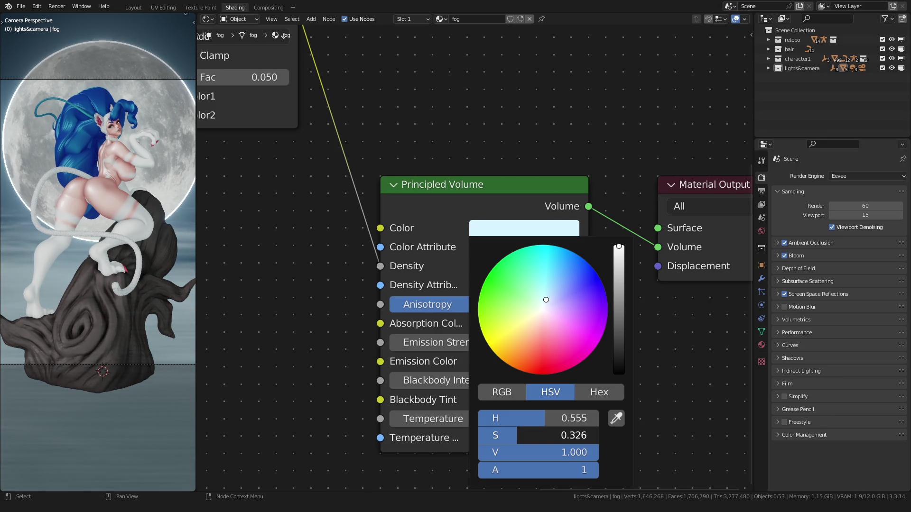
scroll(116, 314, down, 3)
scroll(104, 310, up, 2)
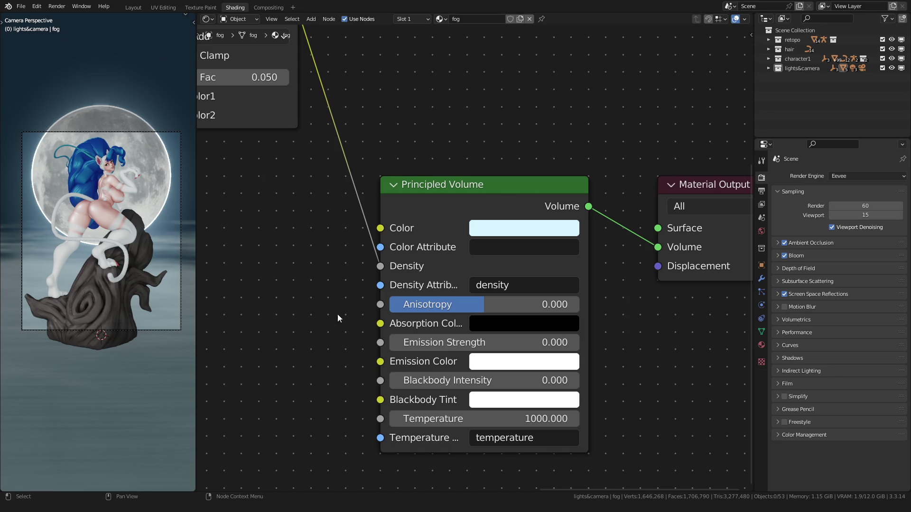
scroll(337, 314, down, 2)
mouse_move(359, 314)
middle_down()
mouse_move(415, 248)
mouse_move(461, 304)
middle_up()
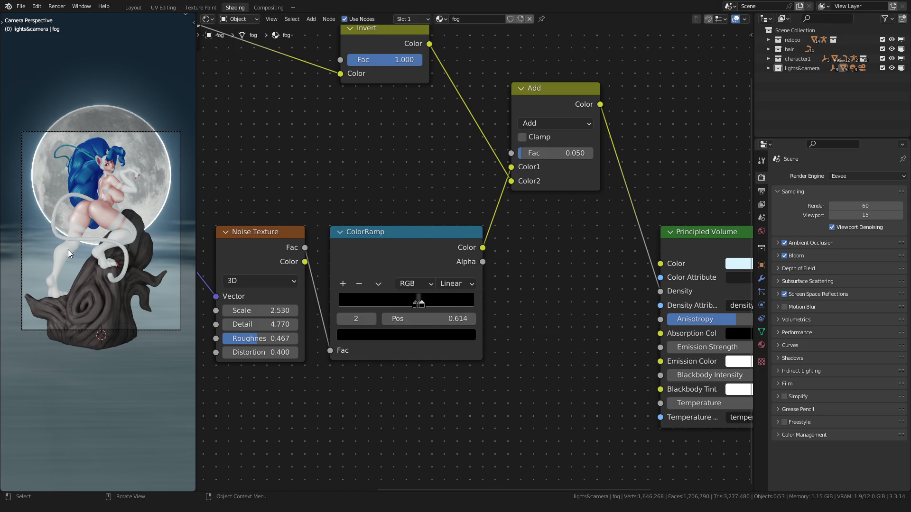
Reshape the fog box by moving four of its corners in edit mode
key(Tab)
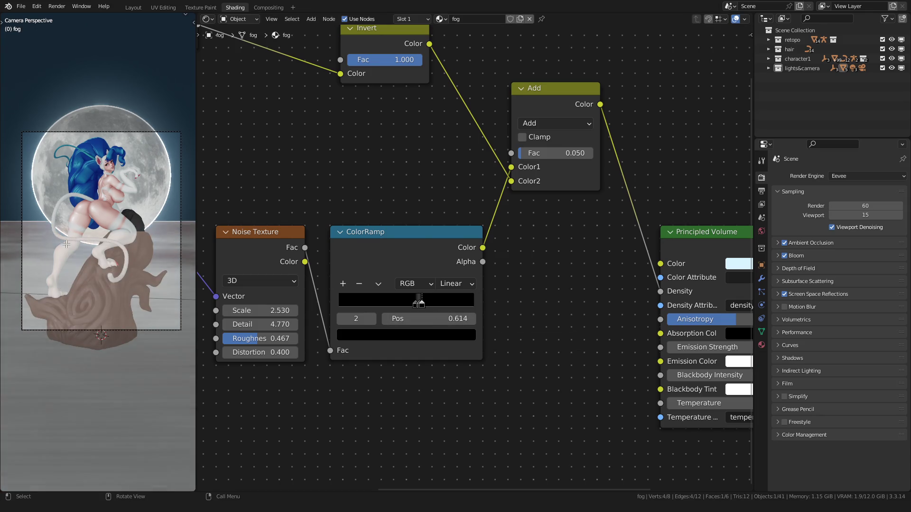
key(g)
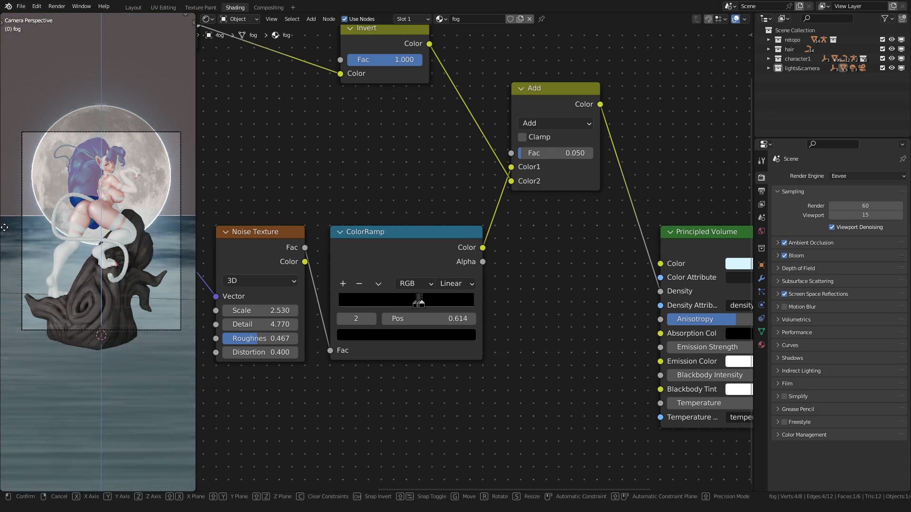
click(25, 95)
key(Tab)
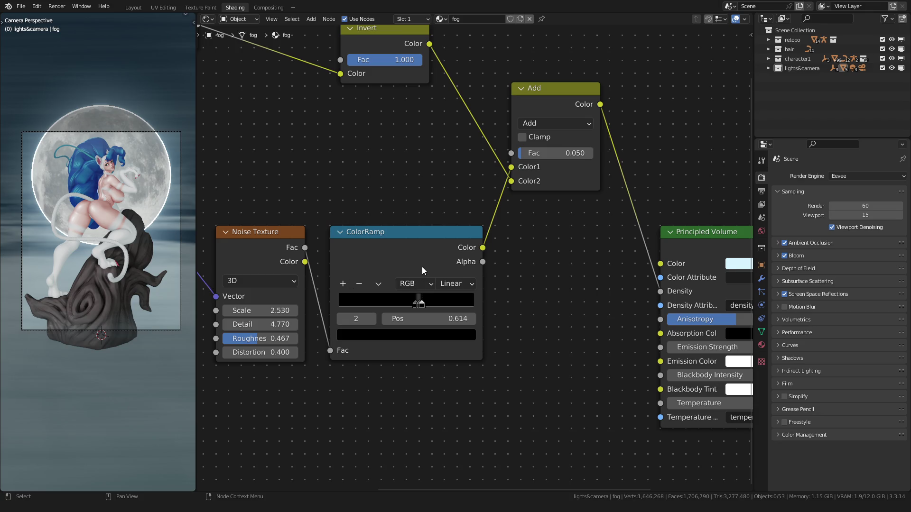
scroll(422, 267, up, 3)
click(392, 325)
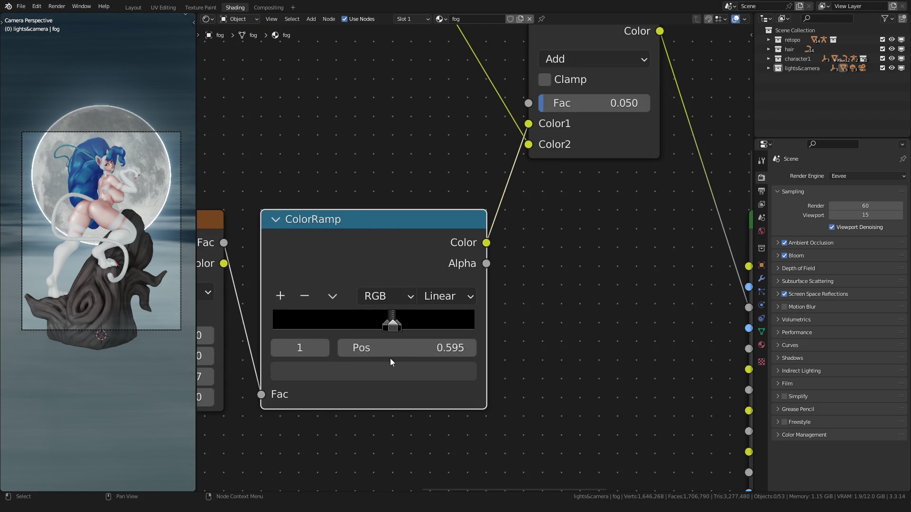
Retune the darkness of the fog colour ramp's stop to a near-black value
click(391, 370)
drag(432, 206, 433, 212)
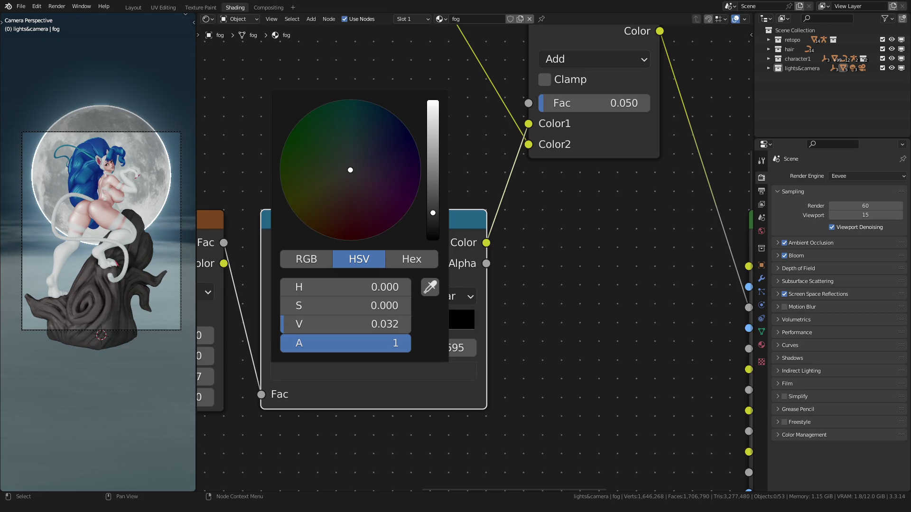
mouse_move(432, 213)
mouse_down()
mouse_move(431, 222)
mouse_move(433, 207)
mouse_up()
click(394, 384)
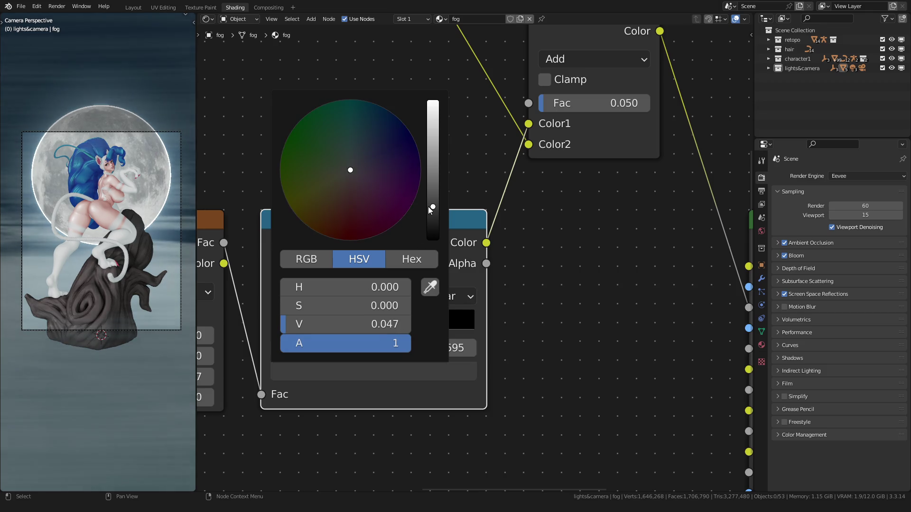
click(422, 370)
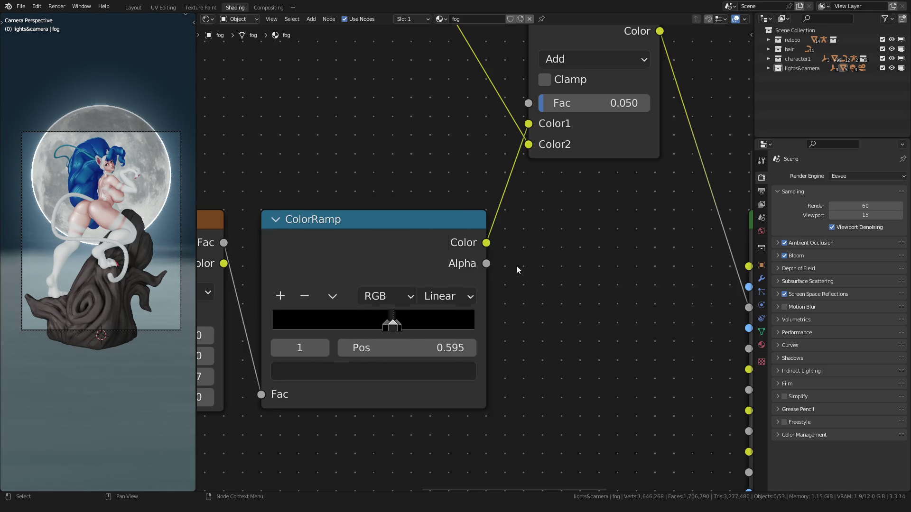
scroll(516, 266, down, 3)
scroll(390, 361, up, 1)
Try fog mapping Z scales of 2 and others, settle on 1.000, and lighten the dark ramp stop slightly
double_click(280, 420)
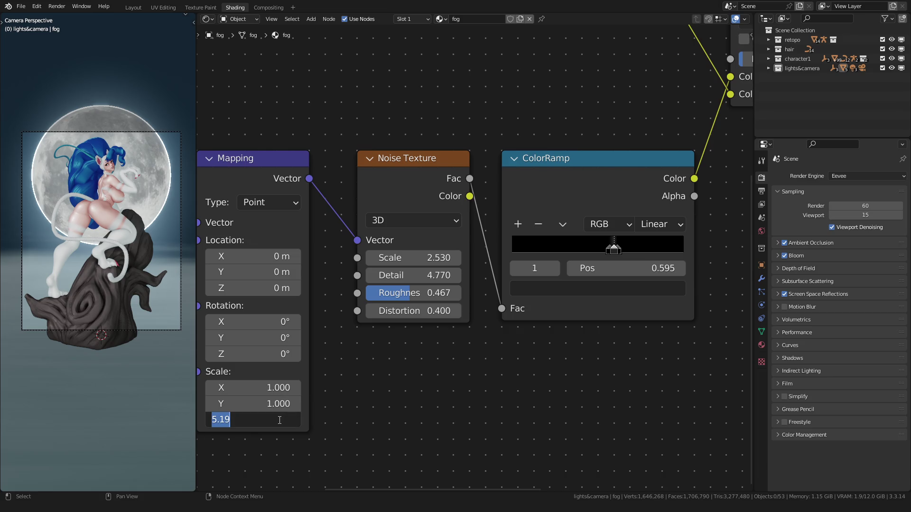
text(2.000)
key(Return)
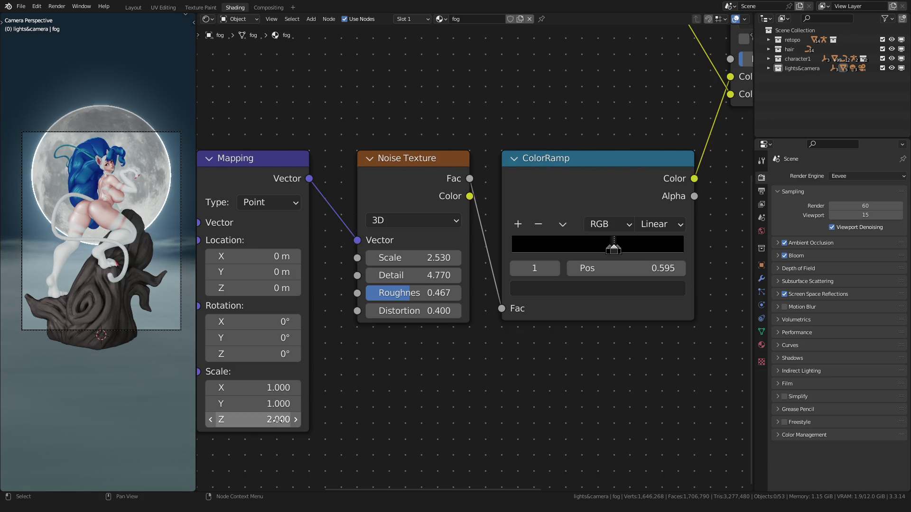
click(260, 420)
mouse_move(260, 419)
mouse_down()
mouse_move(235, 419)
mouse_move(253, 419)
mouse_up()
click(248, 420)
text(1)
key(Return)
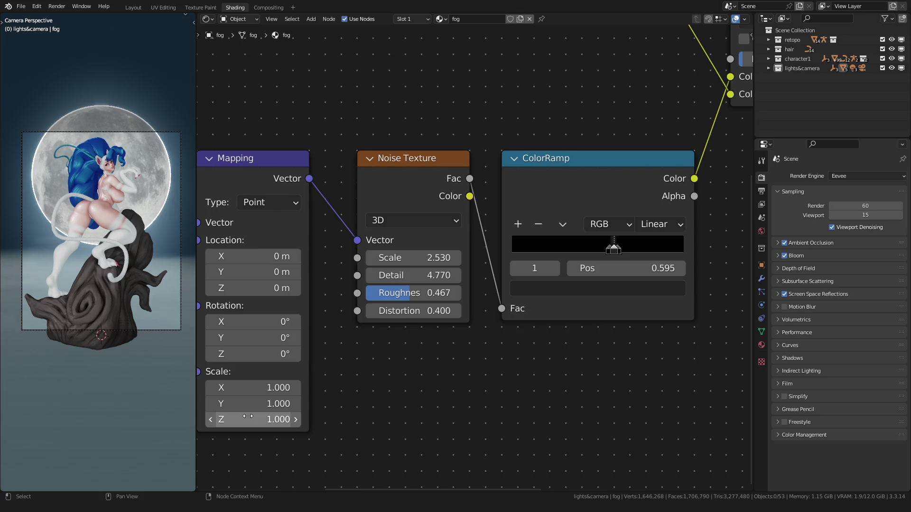
scroll(427, 321, up, 2)
click(598, 287)
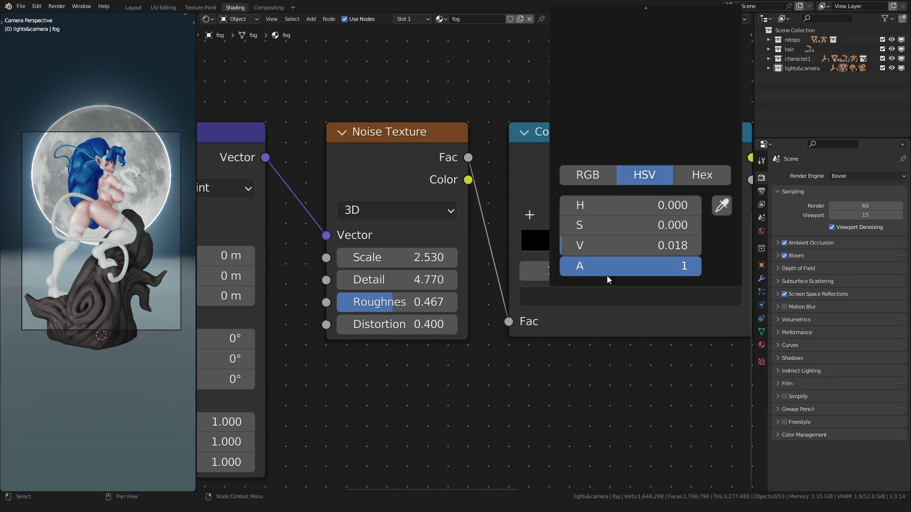
mouse_move(659, 245)
mouse_down()
mouse_move(676, 245)
mouse_move(627, 245)
mouse_move(638, 245)
mouse_up()
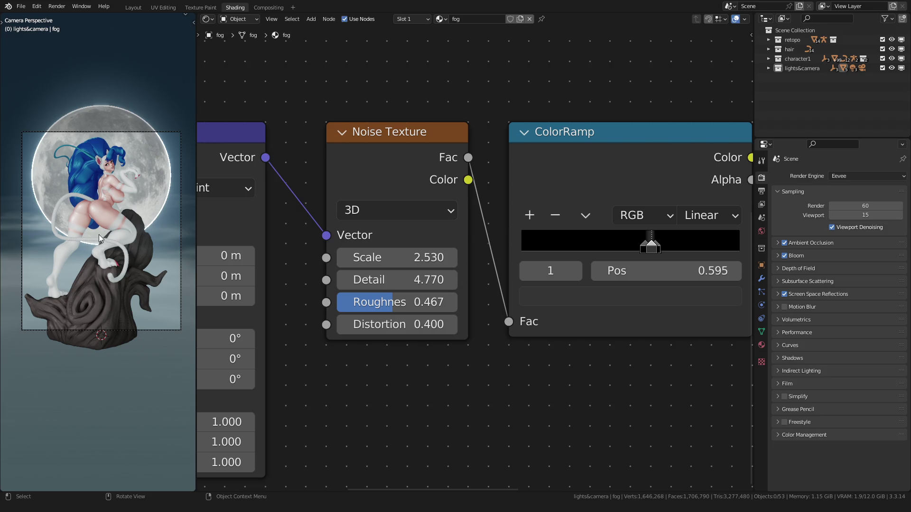
scroll(84, 69, down, 1)
scroll(385, 274, up, 1)
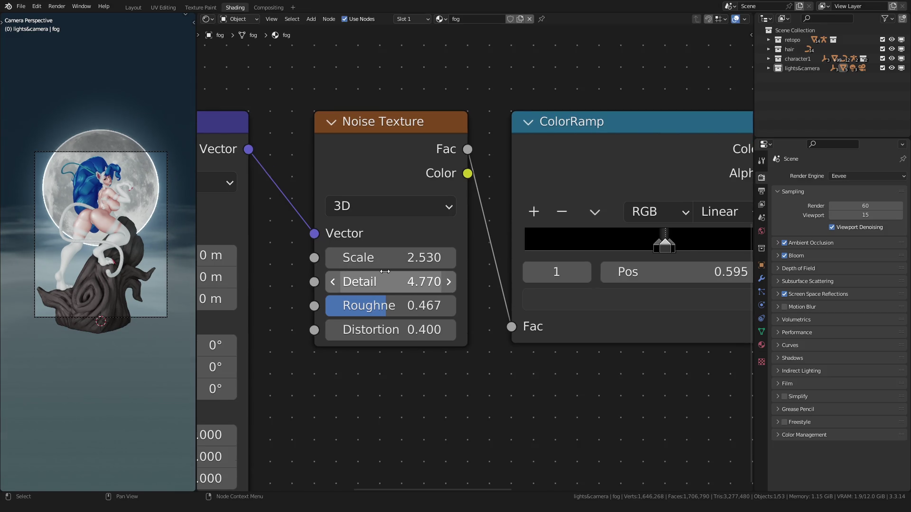
Test noise detail and roughness changes, cancel them, and preview the animation in camera view
mouse_move(369, 282)
mouse_down()
mouse_move(335, 282)
mouse_move(398, 305)
mouse_up()
key(ctrl+z)
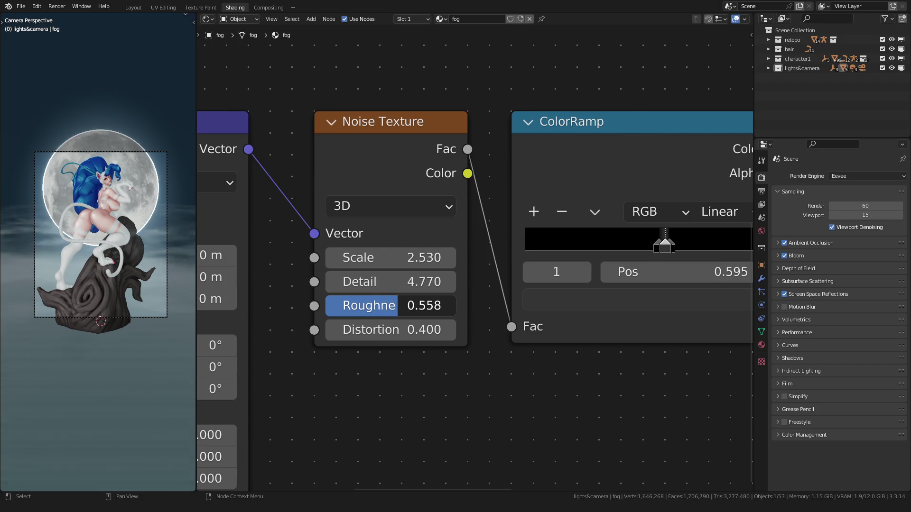
right_click(415, 305)
key(space)
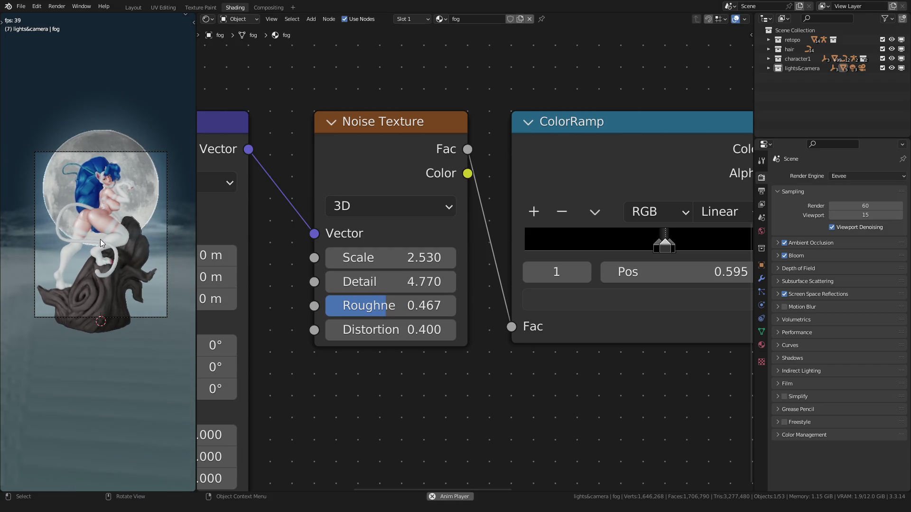
key(space)
key(Home)
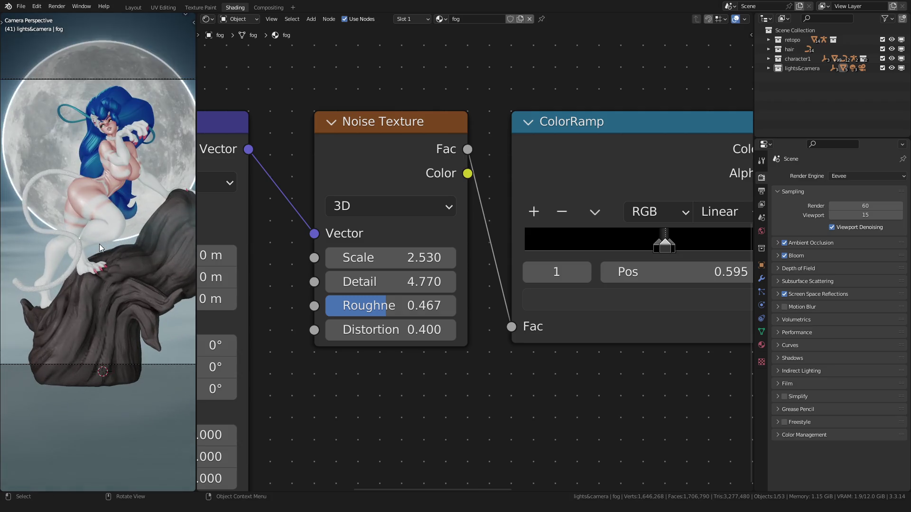
key(space)
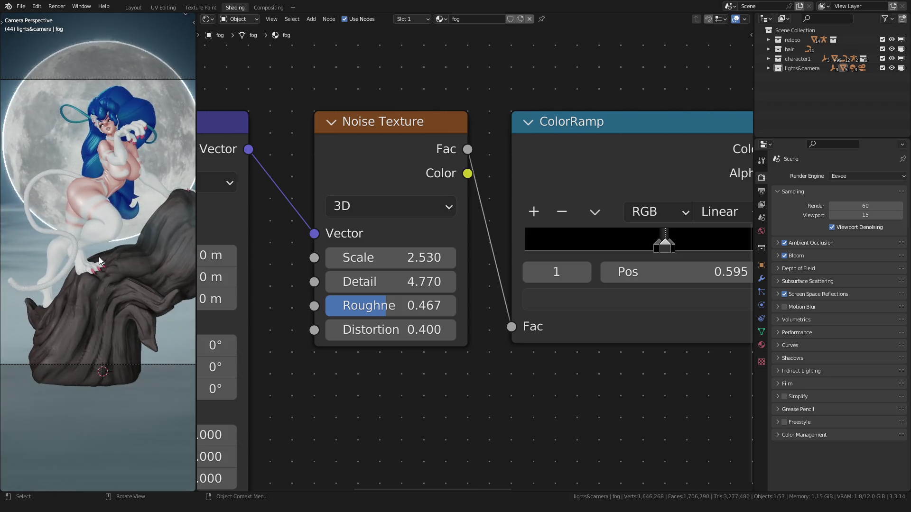
Switch to the Layout workspace and orbit around the whole moonlit scene
click(133, 8)
scroll(359, 194, down, 3)
scroll(372, 255, down, 3)
middle_drag(378, 277, 458, 282)
scroll(372, 286, down, 4)
Show the grid overlays and move the fog plane down along Z in edit mode
key(Tab)
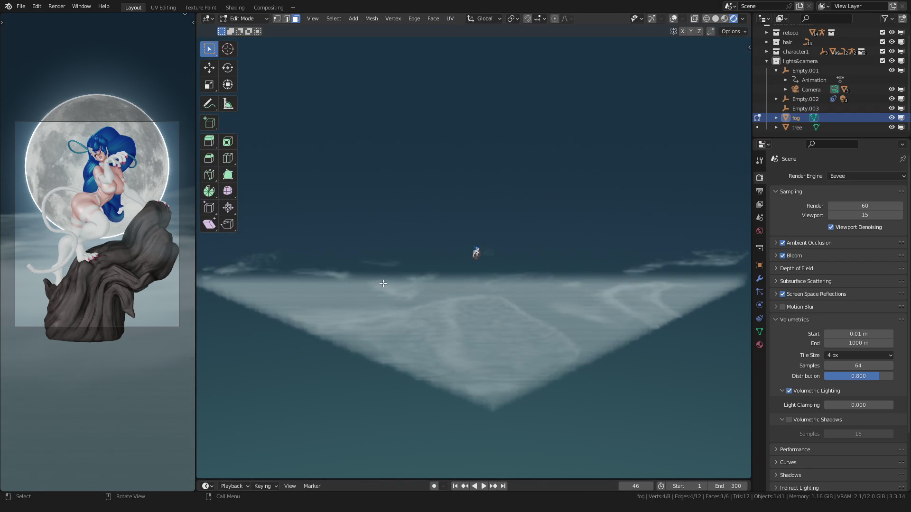
middle_drag(383, 284, 423, 283)
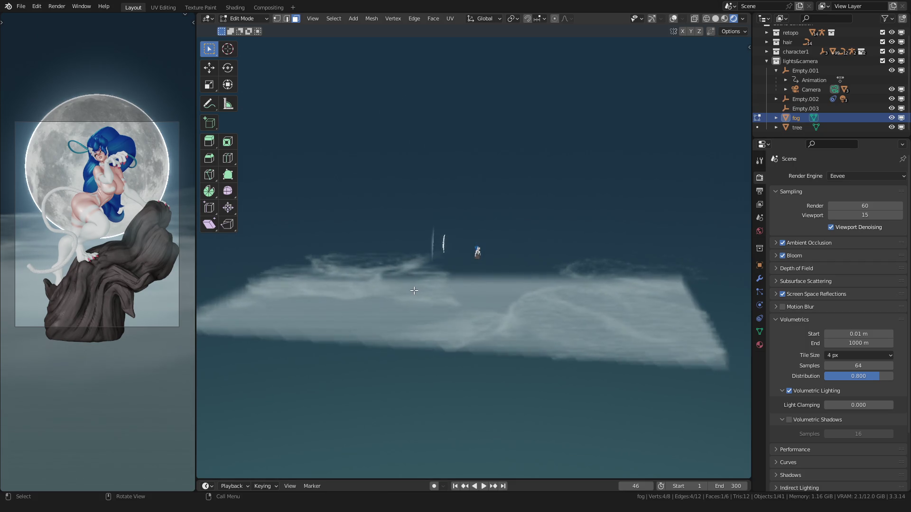
click(673, 18)
mouse_move(423, 238)
middle_down()
mouse_move(472, 340)
mouse_move(324, 286)
middle_up()
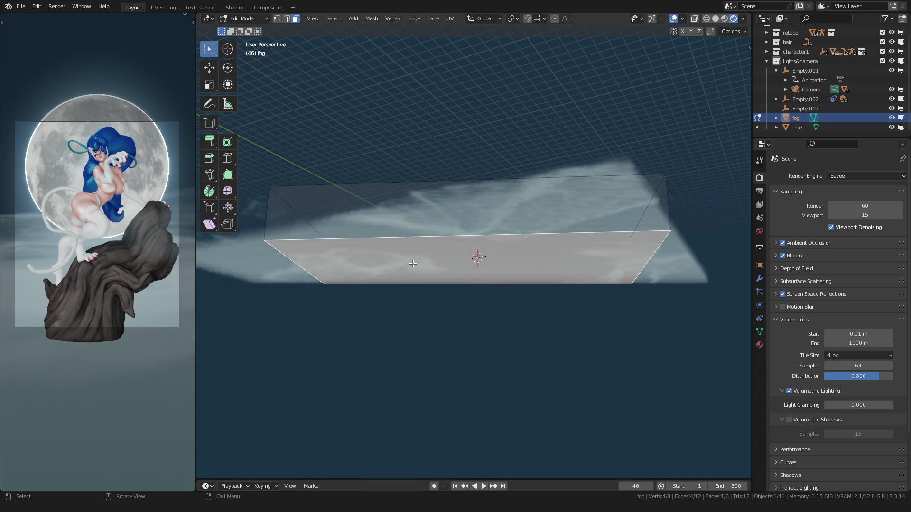
scroll(324, 286, up, 5)
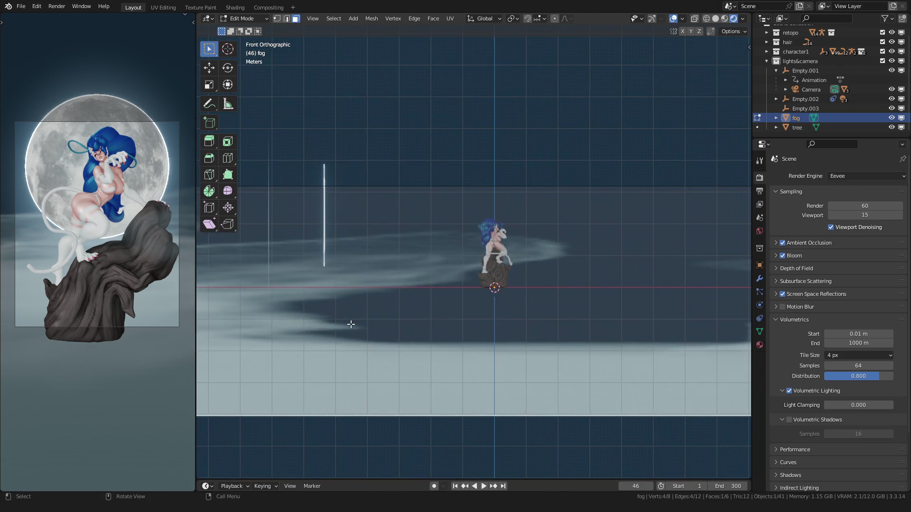
key(g)
key(z)
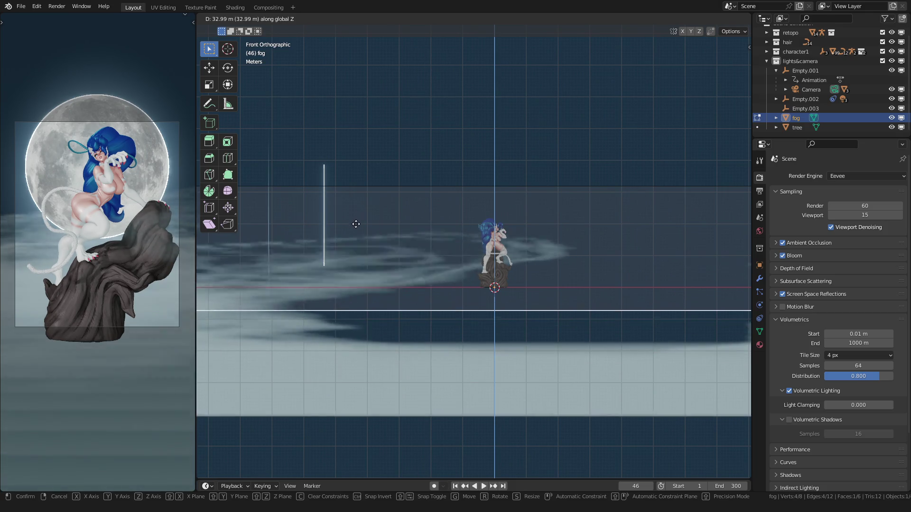
click(356, 229)
key(Tab)
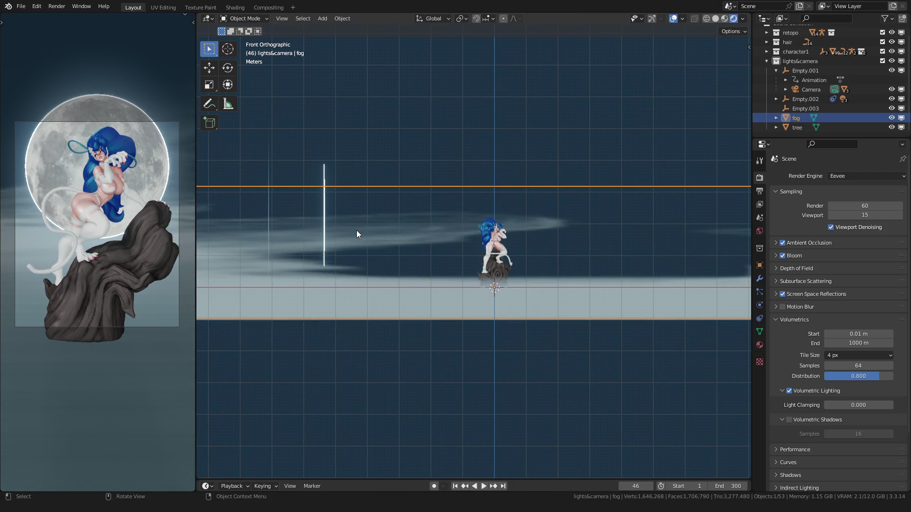
Lower the fog plane further while looking through the camera so it settles at the statue's base, then rewind
key(Tab)
scroll(357, 230, up, 3)
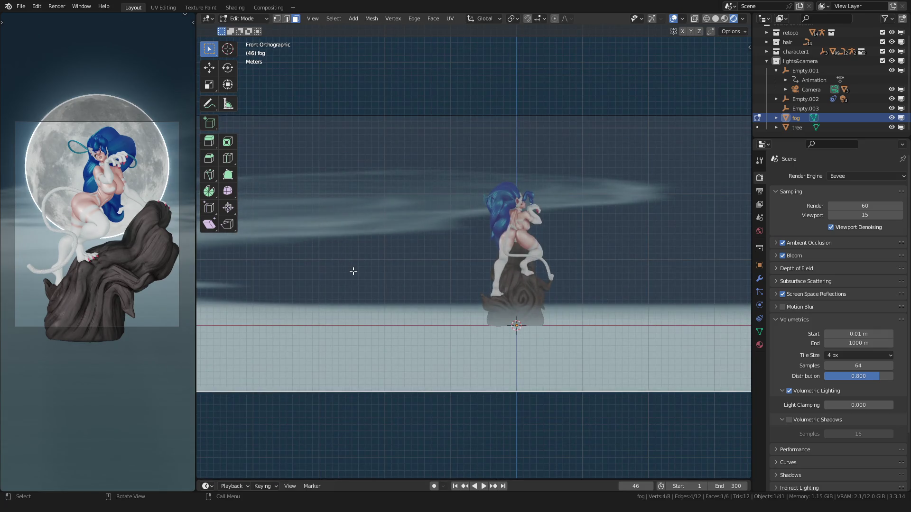
key(Tab)
key(KP_5)
key(KP_0)
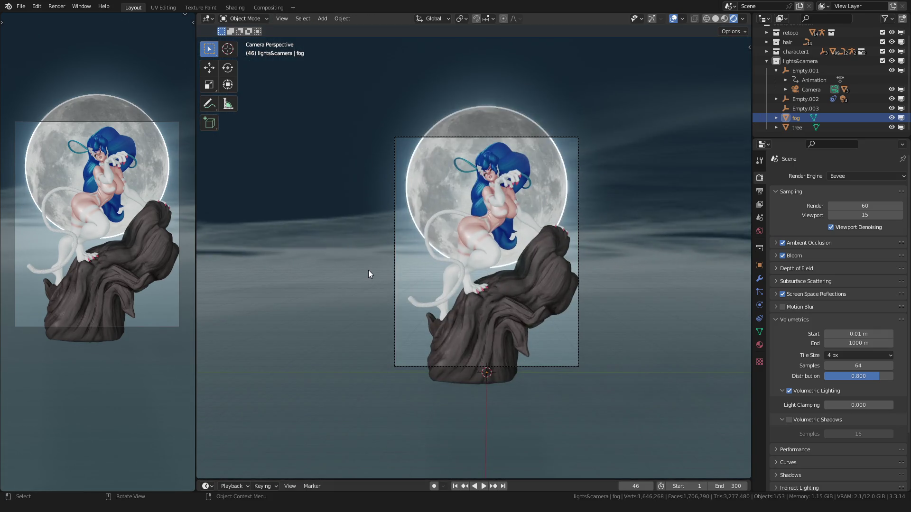
key(Tab)
key(g)
key(z)
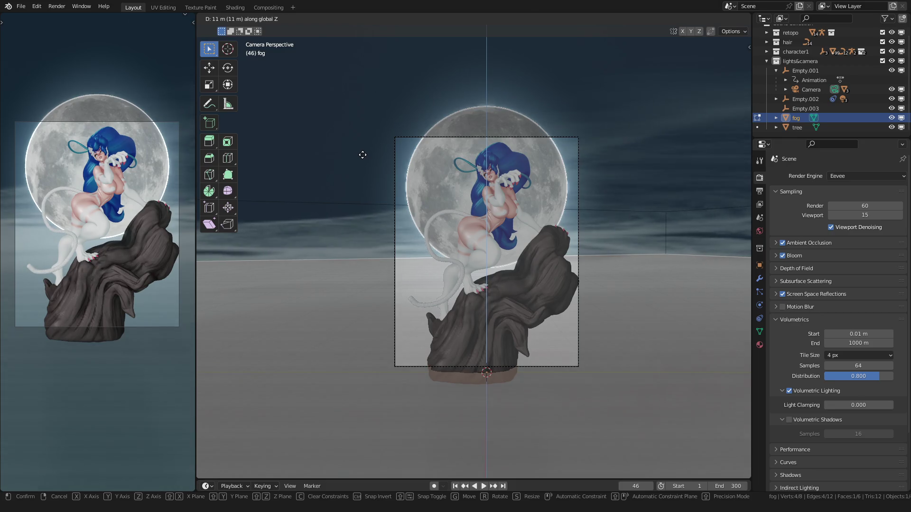
click(360, 171)
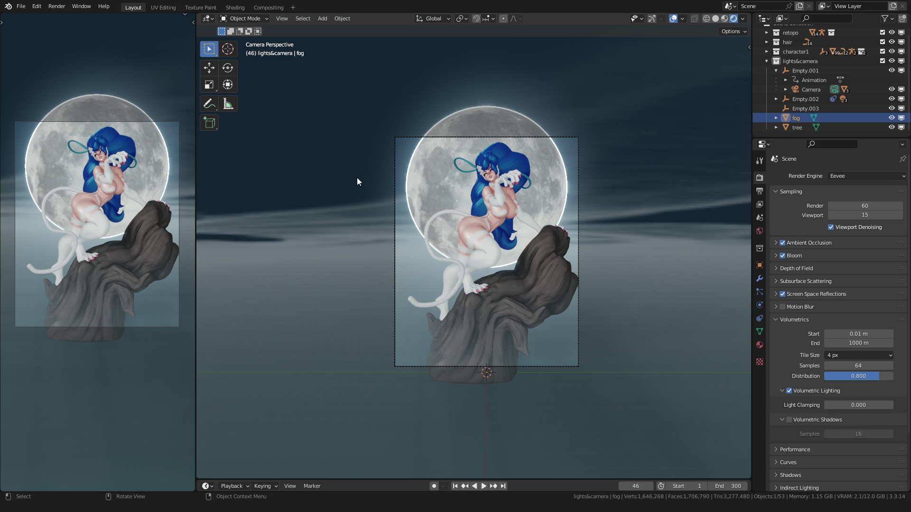
scroll(357, 177, up, 1)
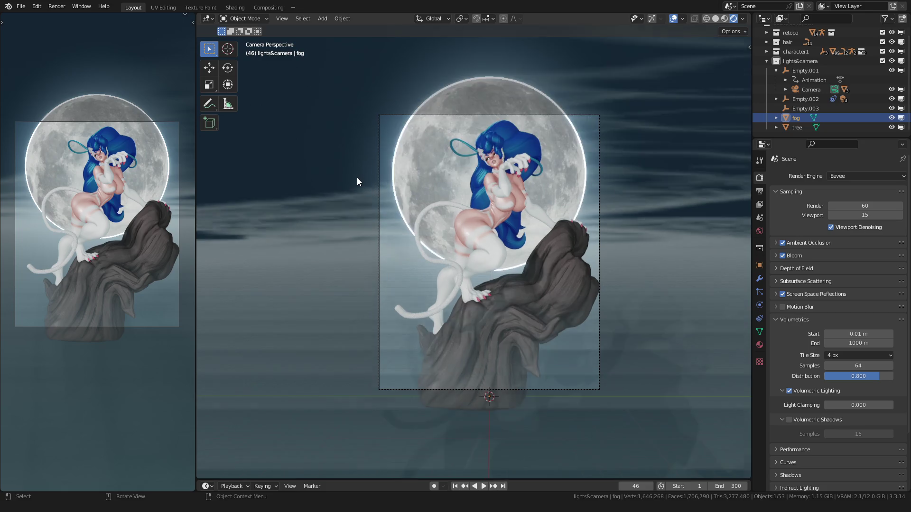
scroll(391, 193, up, 1)
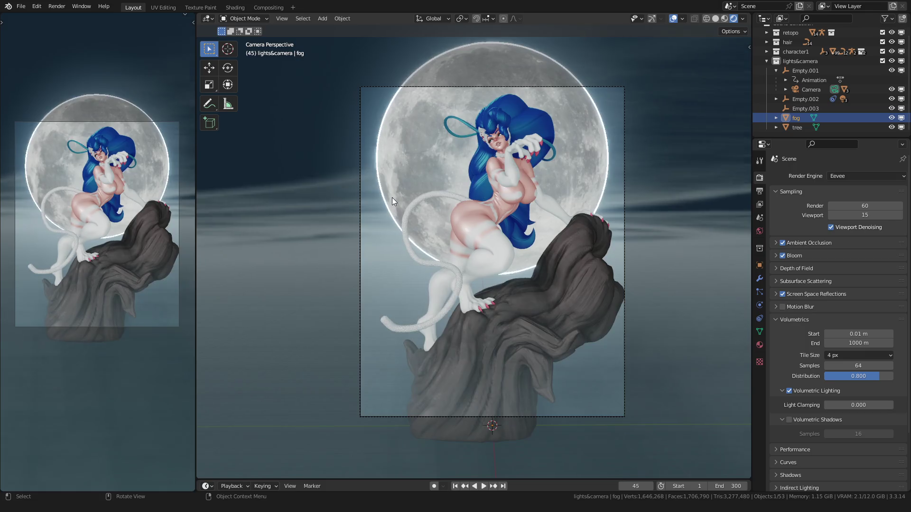
key(ctrl+shift+space)
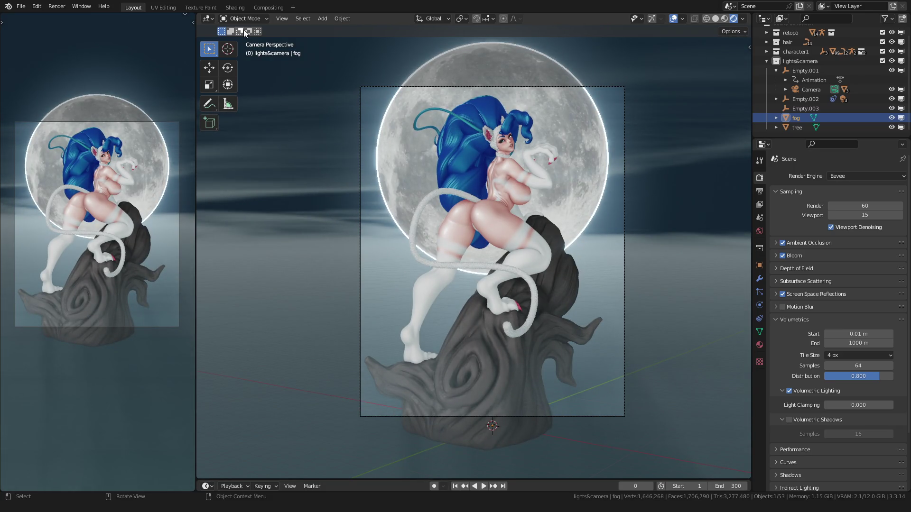
click(235, 8)
scroll(115, 233, down, 2)
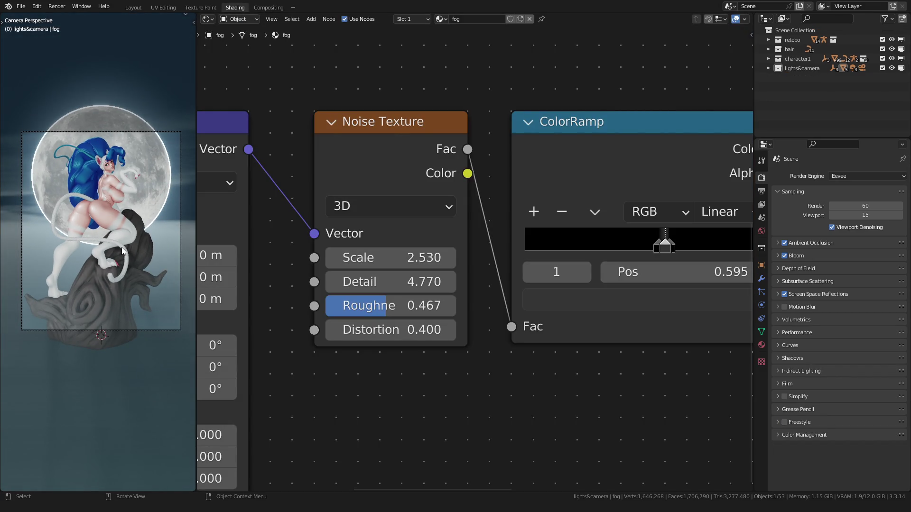
scroll(384, 392, down, 4)
scroll(436, 399, down, 1)
scroll(437, 205, up, 2)
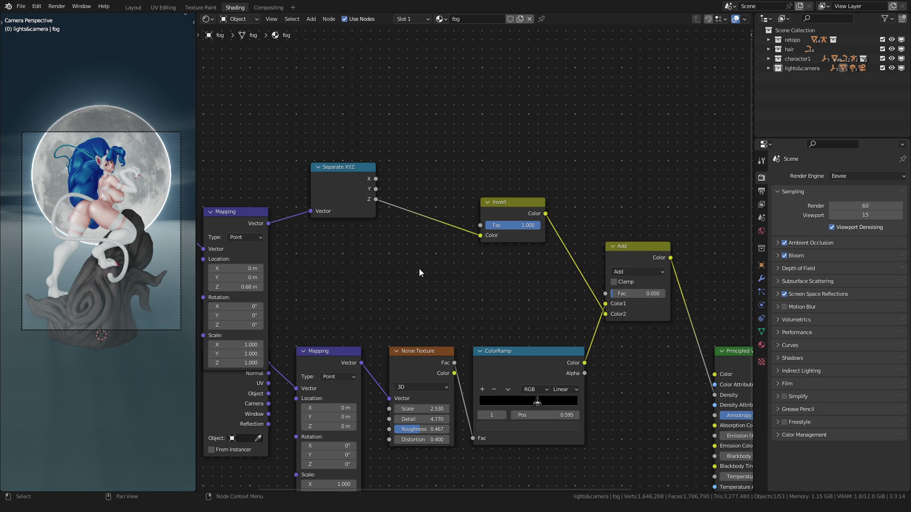
scroll(68, 298, up, 5)
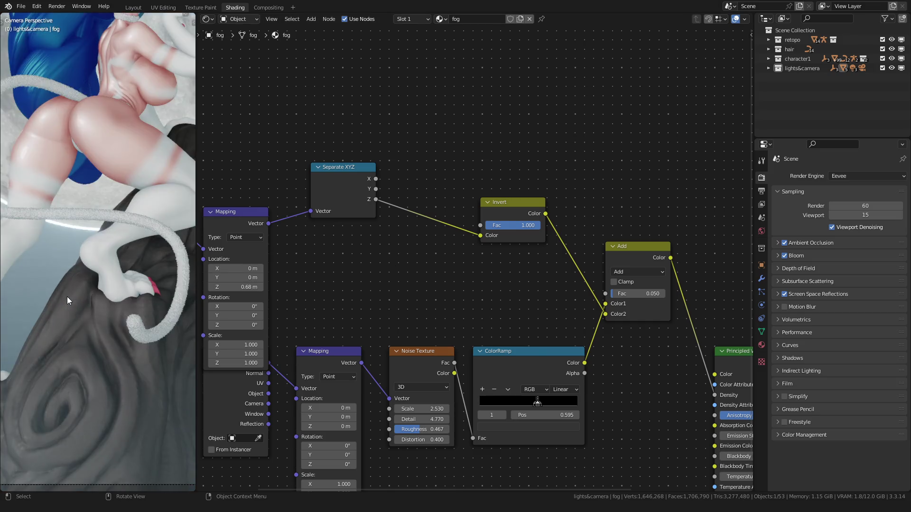
scroll(67, 297, down, 2)
scroll(66, 296, down, 1)
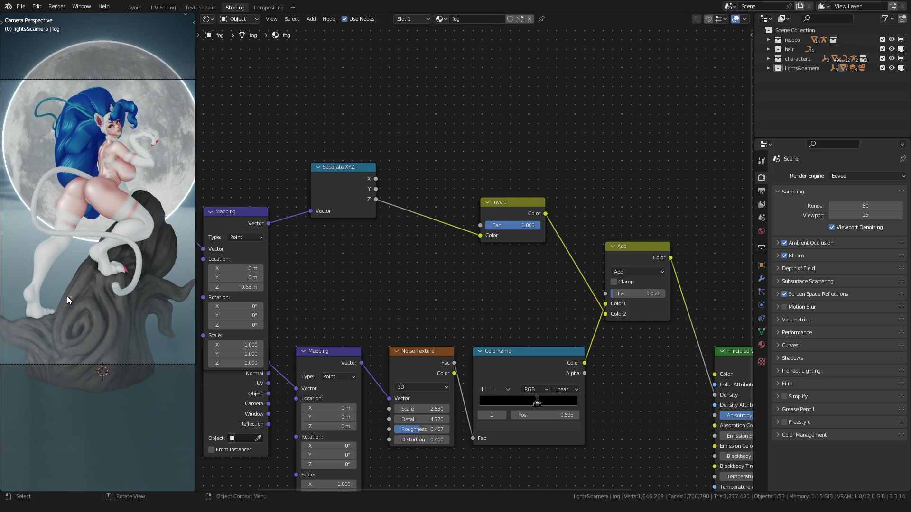
Expand the Eevee volumetrics settings, try volumetric shadows and leave them off, back in camera view
middle_drag(67, 296, 89, 296)
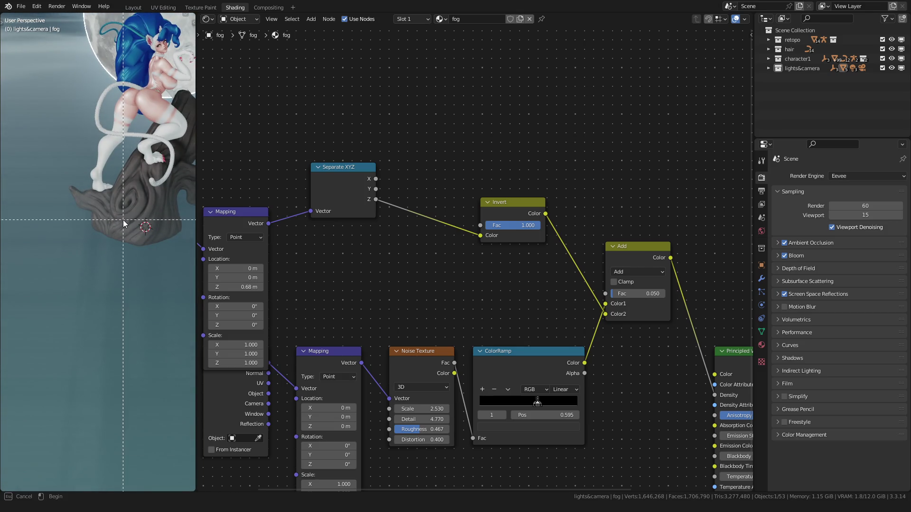
scroll(123, 220, up, 8)
middle_drag(141, 193, 121, 226)
scroll(121, 226, down, 8)
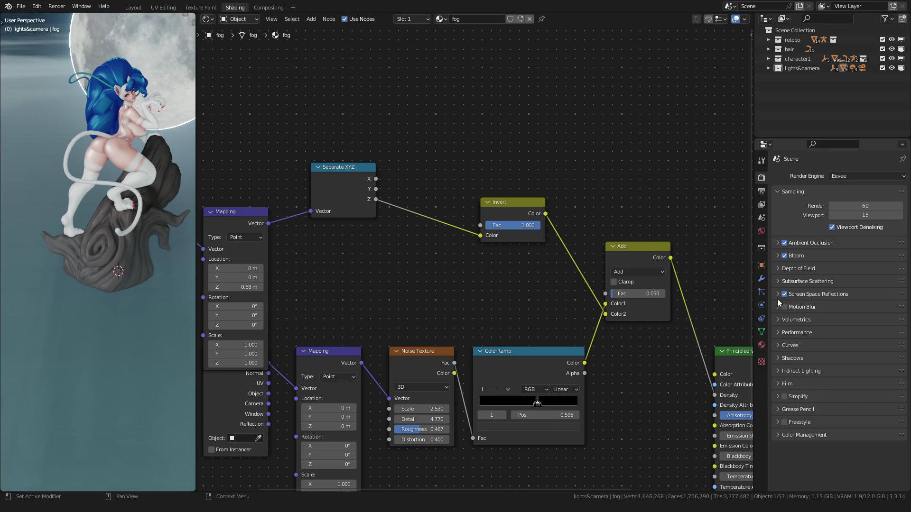
click(779, 320)
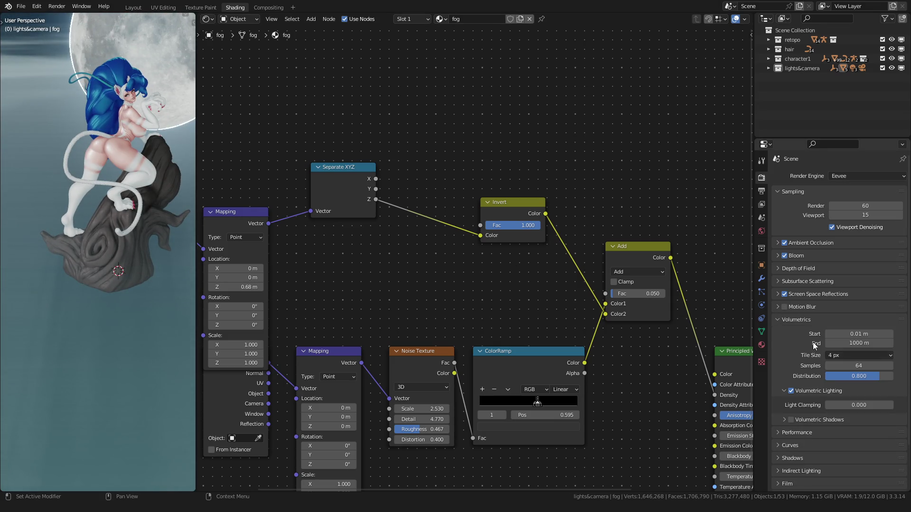
click(790, 420)
click(791, 420)
key(KP_0)
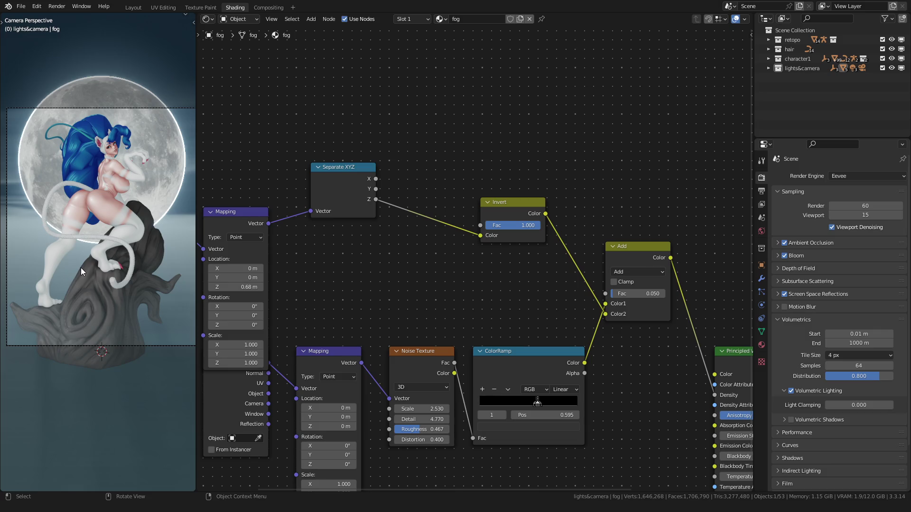
scroll(428, 285, down, 1)
scroll(463, 271, up, 3)
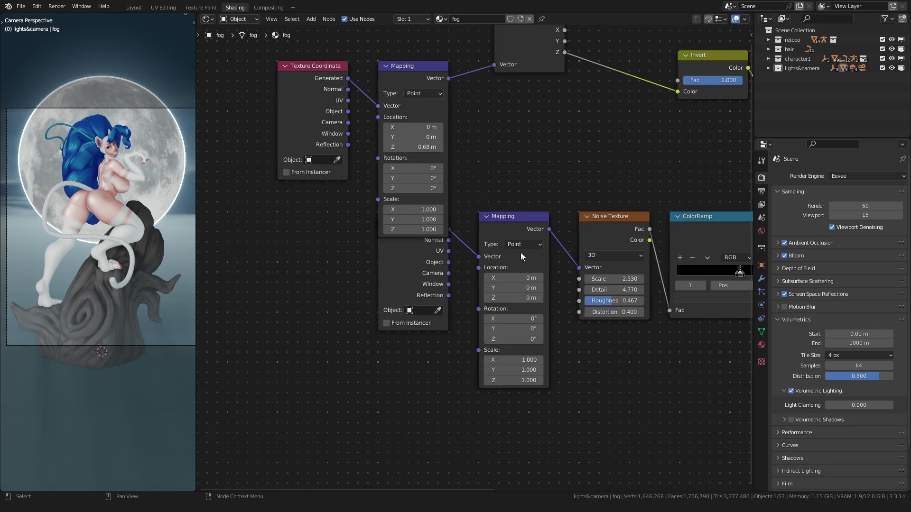
Try a Z scale of 6 on the fog mapping, cancel back to 1.000, and play the turntable animation
middle_drag(520, 253, 426, 254)
scroll(426, 254, up, 1)
drag(332, 378, 360, 378)
right_click(335, 378)
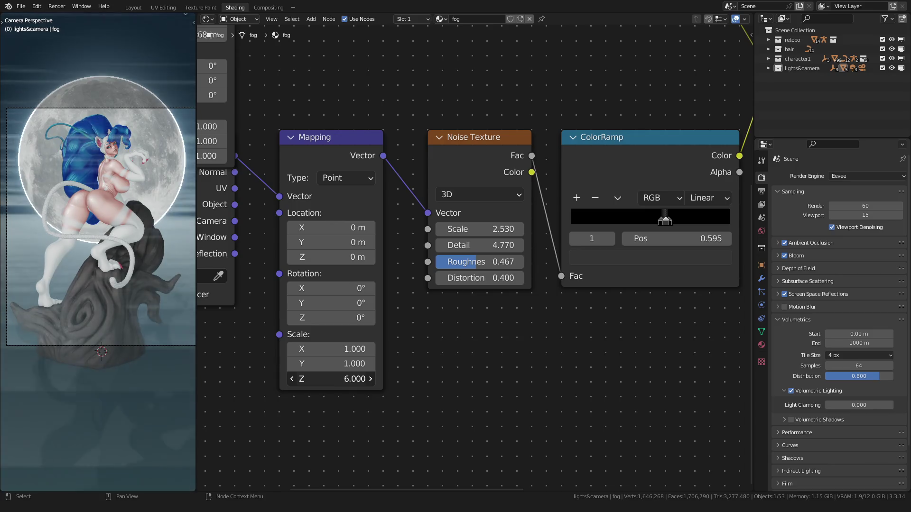
right_click(360, 378)
scroll(98, 251, down, 3)
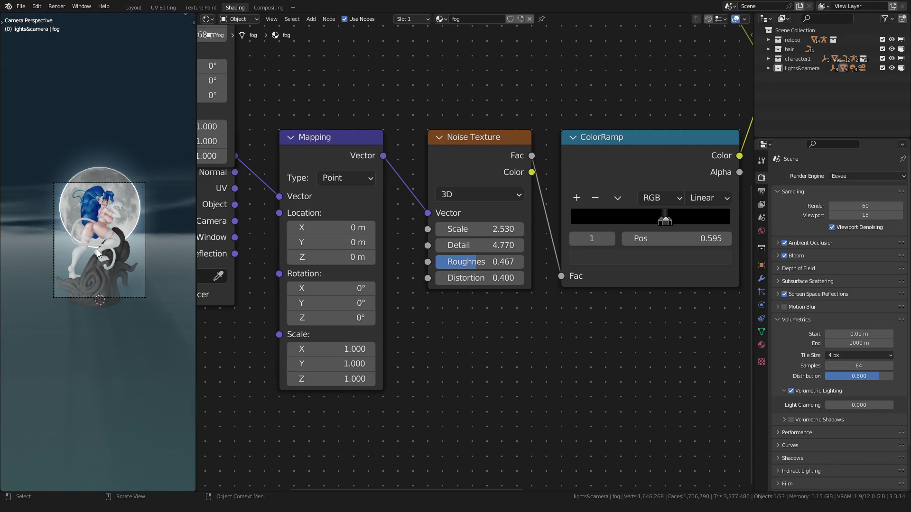
scroll(97, 248, up, 3)
key(space)
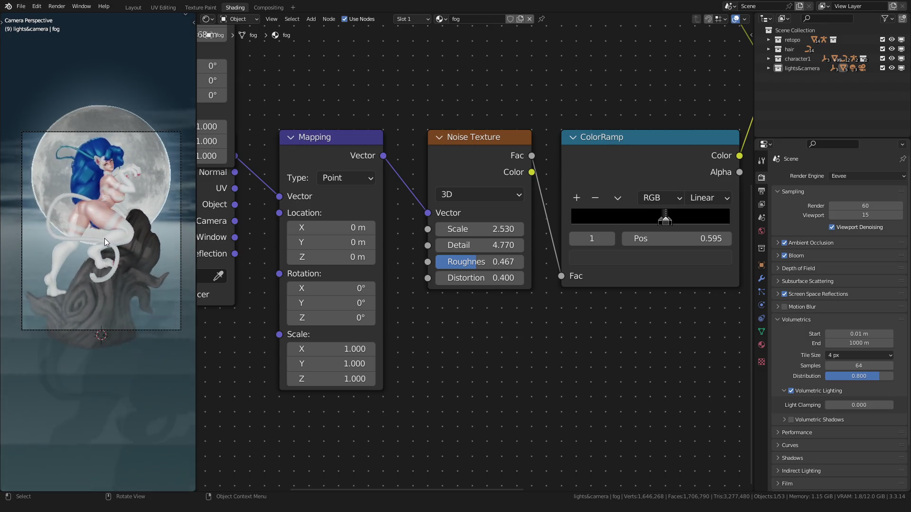
In the Layout workspace, move the fog geometry along Z three times to tune its height
click(133, 7)
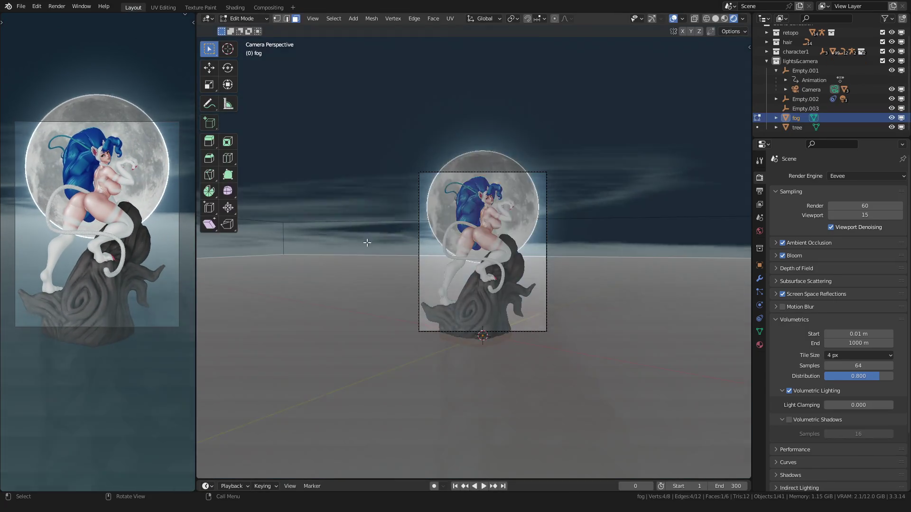
scroll(367, 242, up, 2)
key(g)
key(z)
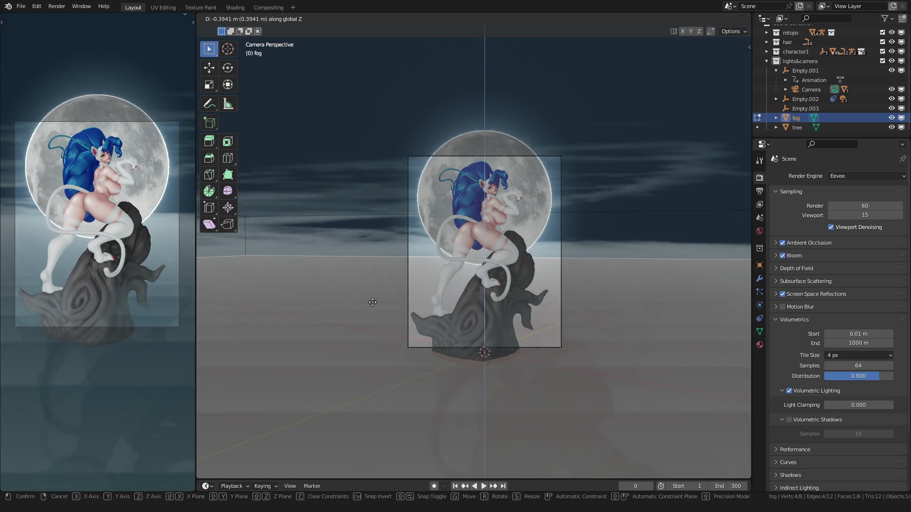
click(372, 302)
key(Tab)
scroll(367, 270, up, 1)
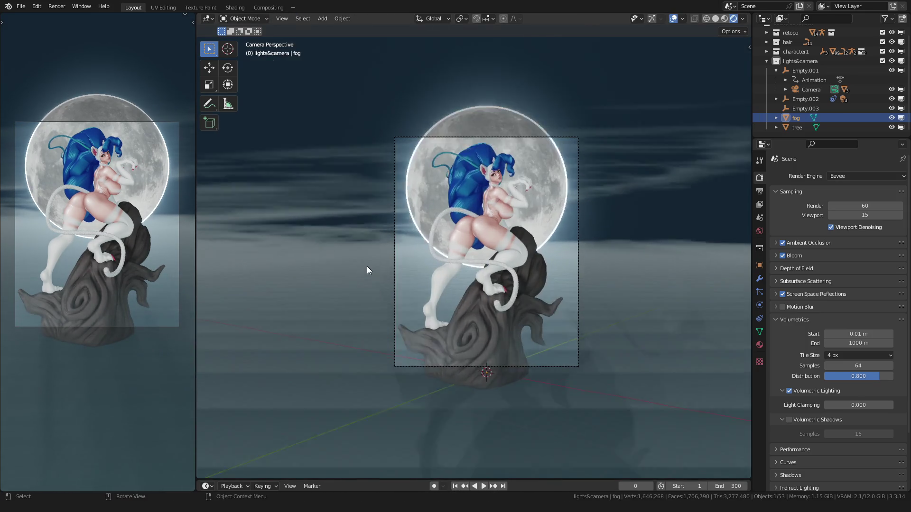
scroll(367, 266, up, 1)
key(Tab)
key(g)
key(z)
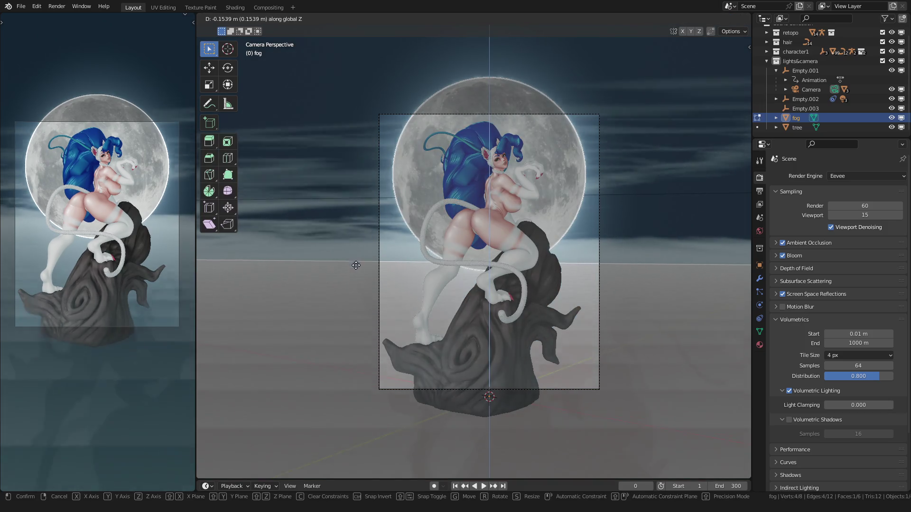
click(356, 266)
key(Tab)
key(Tab)
key(g)
key(z)
click(349, 273)
key(Tab)
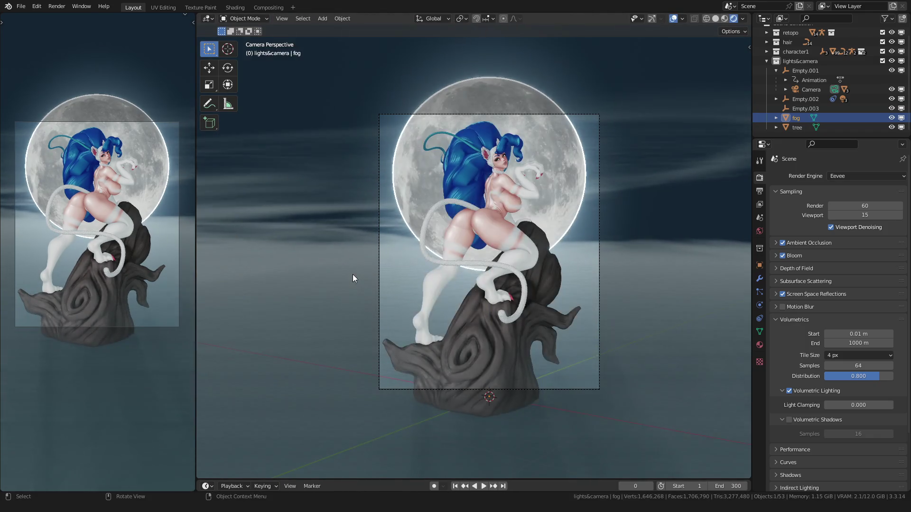
key(Tab)
Lower then raise the fog geometry again and check its outline
key(g)
key(z)
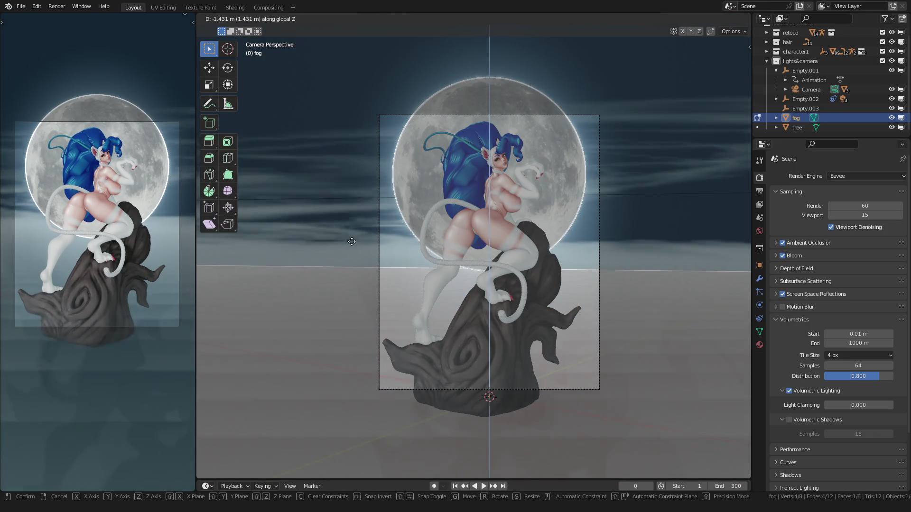
click(354, 256)
key(Tab)
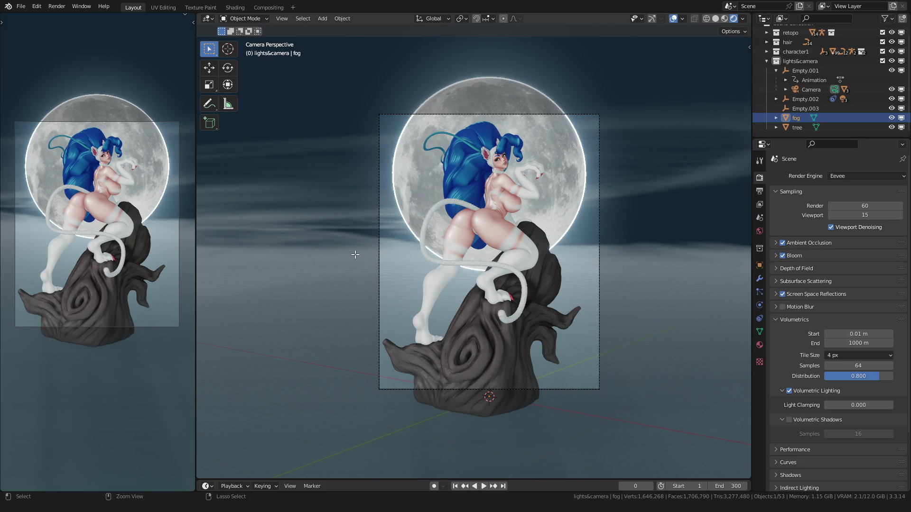
key(Tab)
key(g)
key(z)
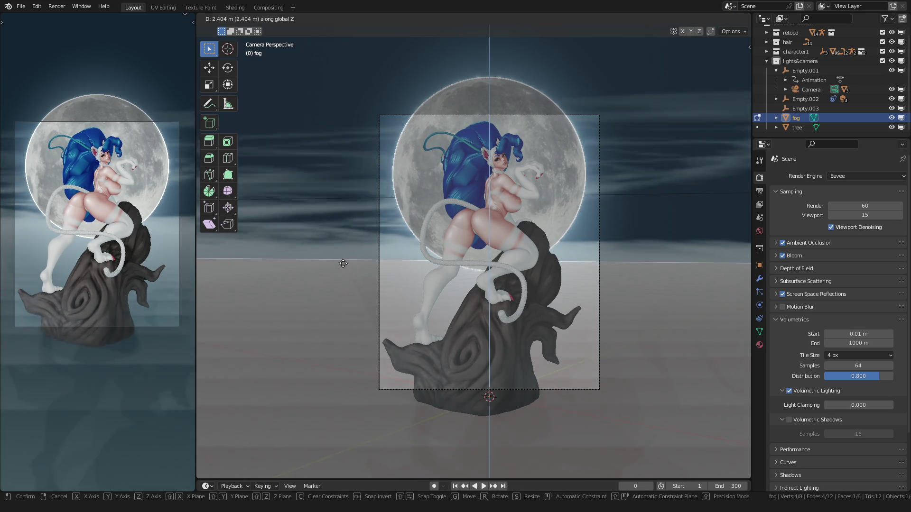
click(343, 272)
key(Tab)
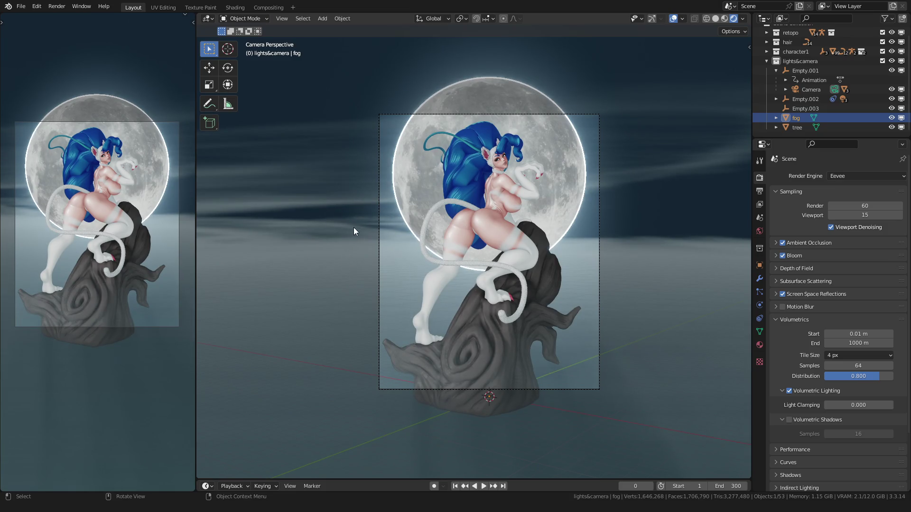
key(Tab)
key(Tab)
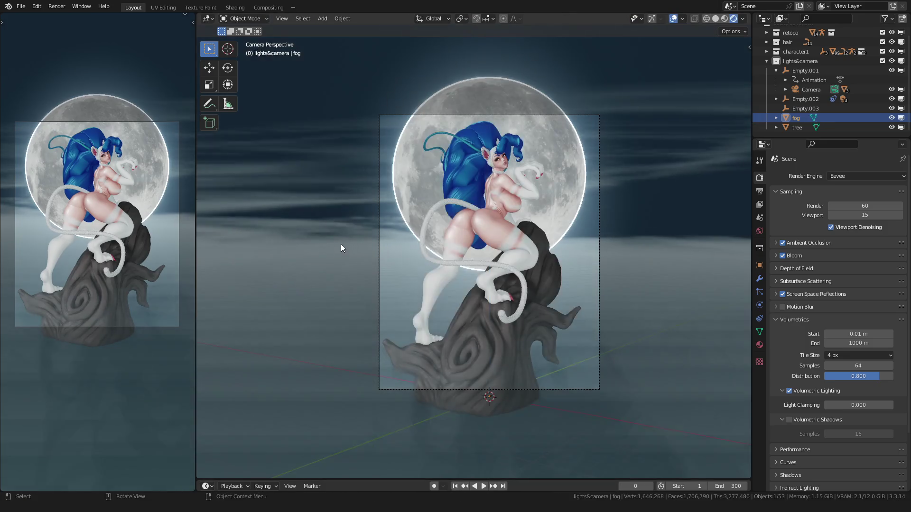
Return to the Shading workspace with the Invert and Add nodes in view
click(235, 7)
mouse_move(412, 195)
middle_down()
mouse_move(392, 284)
mouse_move(437, 243)
middle_up()
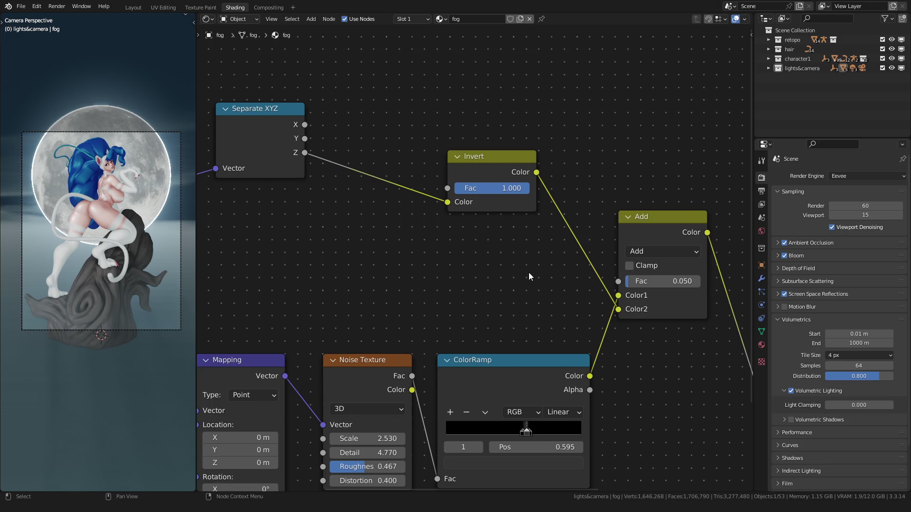
scroll(529, 273, down, 2)
scroll(518, 261, up, 2)
Dissolve the fog's Invert node, keeping the Z link intact
click(507, 200)
middle_drag(506, 200, 545, 257)
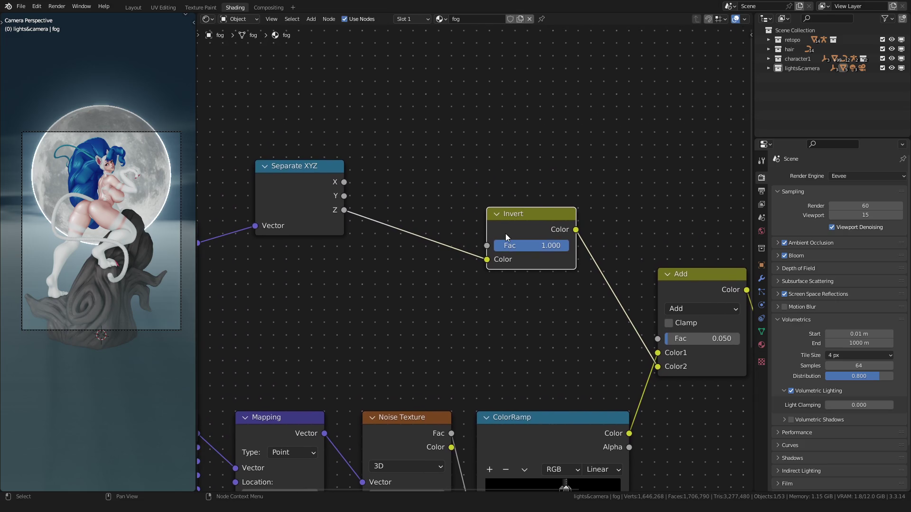
key(ctrl+x)
Insert a ColorRamp on the Z link and drag its black stop to 0.995
key(shift+a)
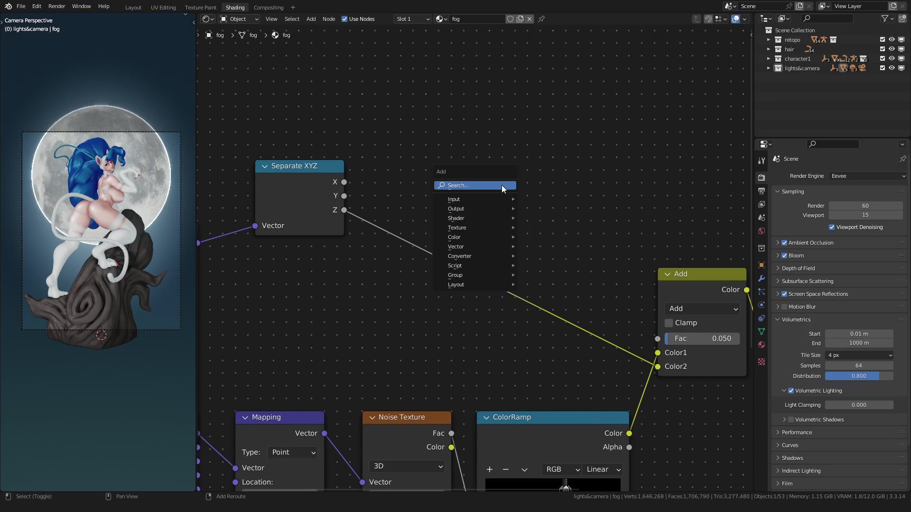
text(colo)
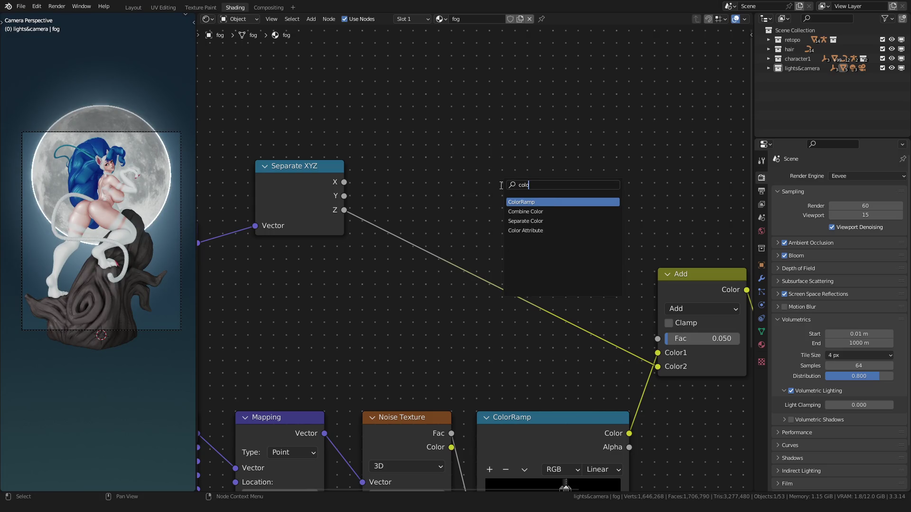
key(Return)
click(441, 171)
scroll(430, 232, up, 2)
drag(436, 241, 621, 241)
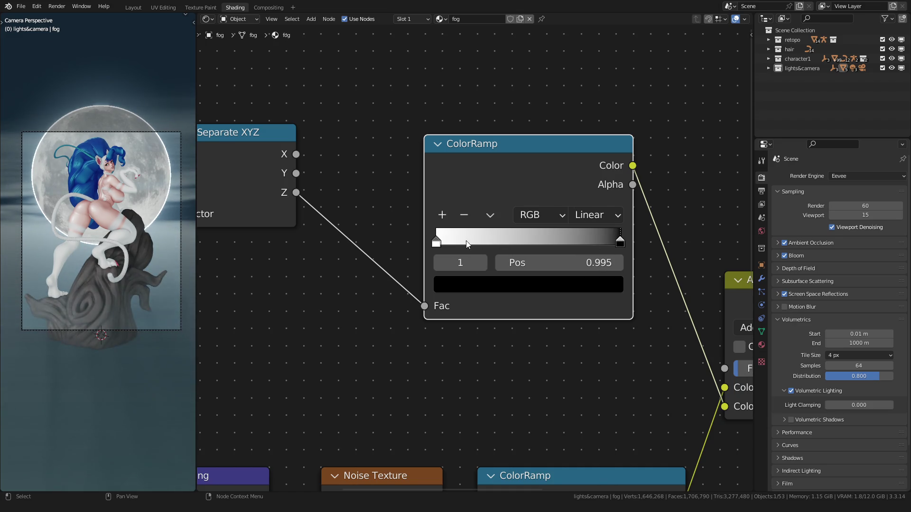
Try darkening the white stop, revert it to full white, and move it to 0.100
click(437, 242)
mouse_move(437, 242)
mouse_down()
mouse_move(602, 243)
mouse_move(438, 243)
mouse_up()
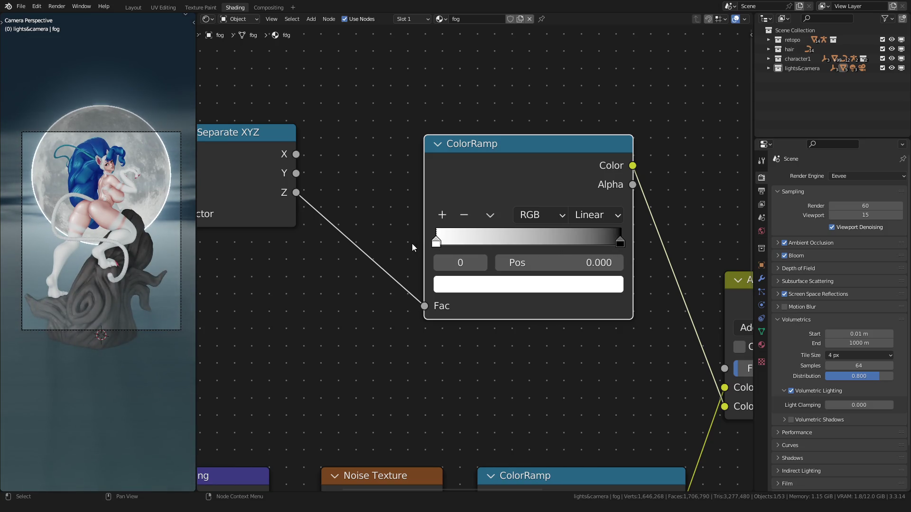
click(456, 285)
drag(541, 240, 471, 242)
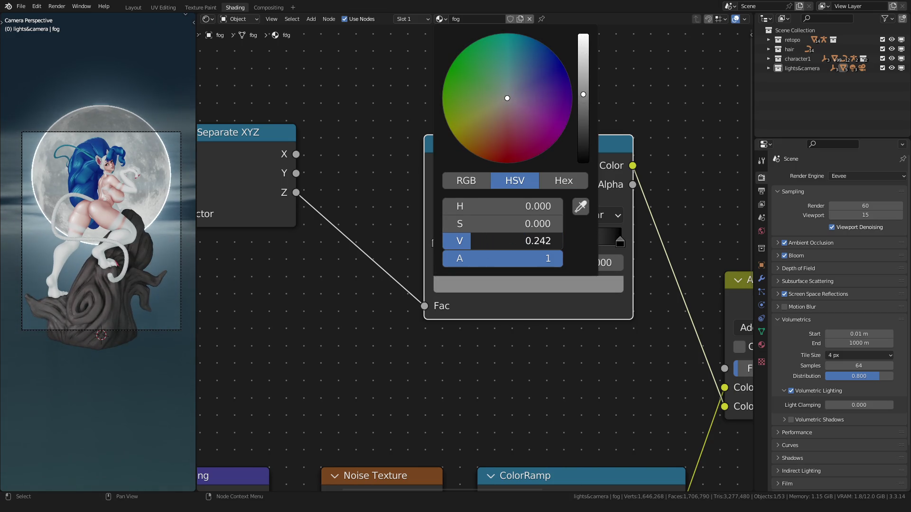
key(Escape)
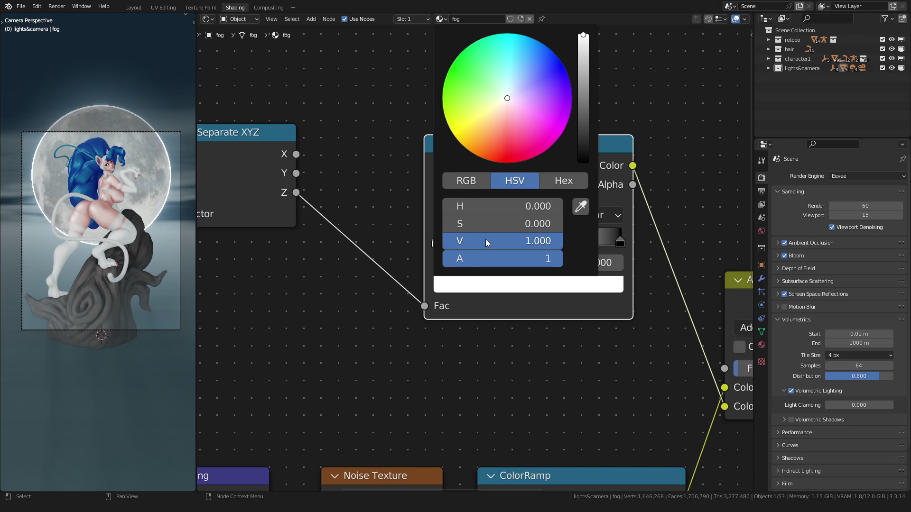
key(Escape)
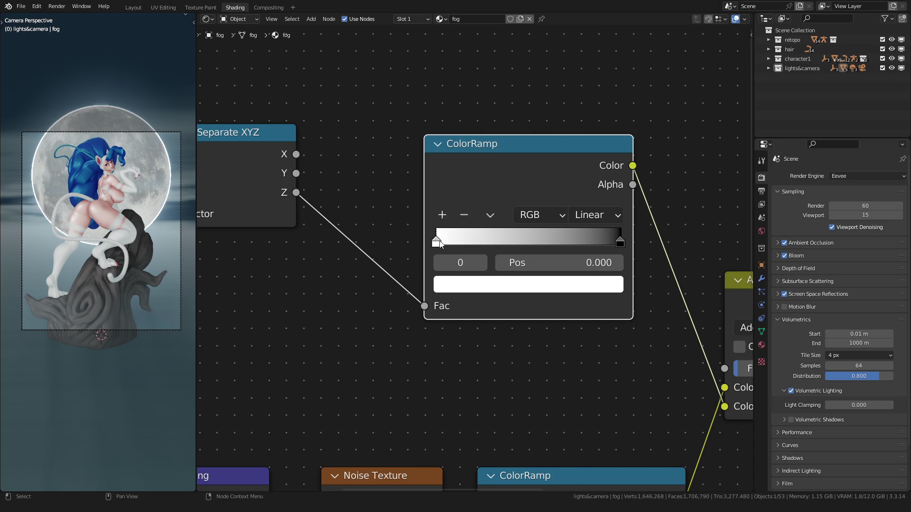
drag(438, 243, 458, 246)
Compare B-Spline and Ease ramp interpolation and settle on Ease
click(590, 215)
click(593, 234)
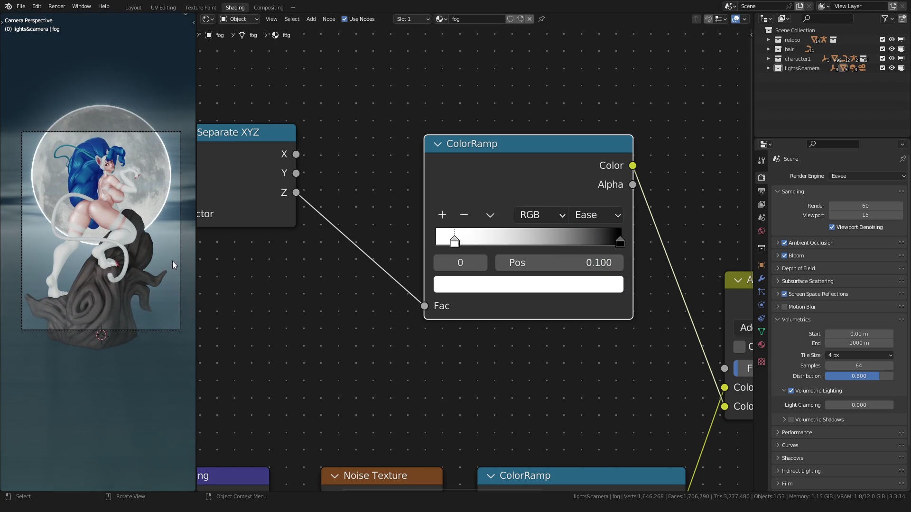
click(596, 215)
click(596, 292)
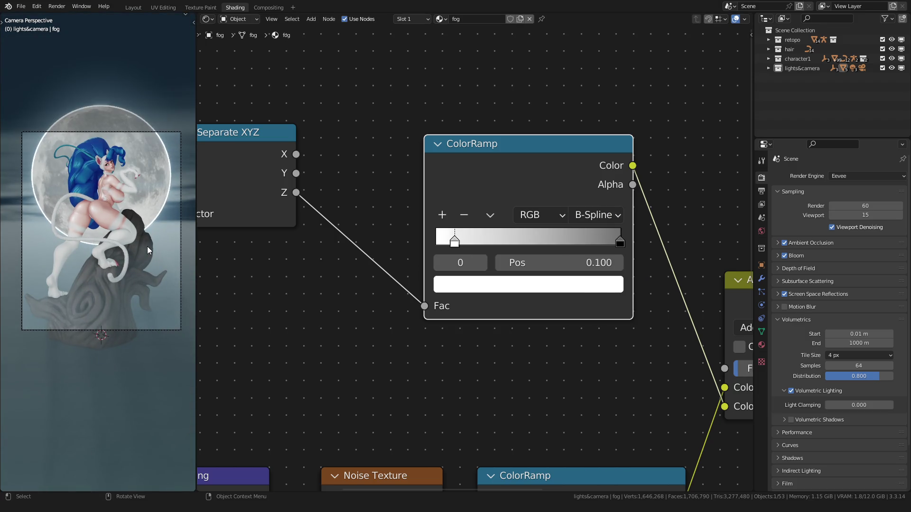
click(595, 214)
click(596, 234)
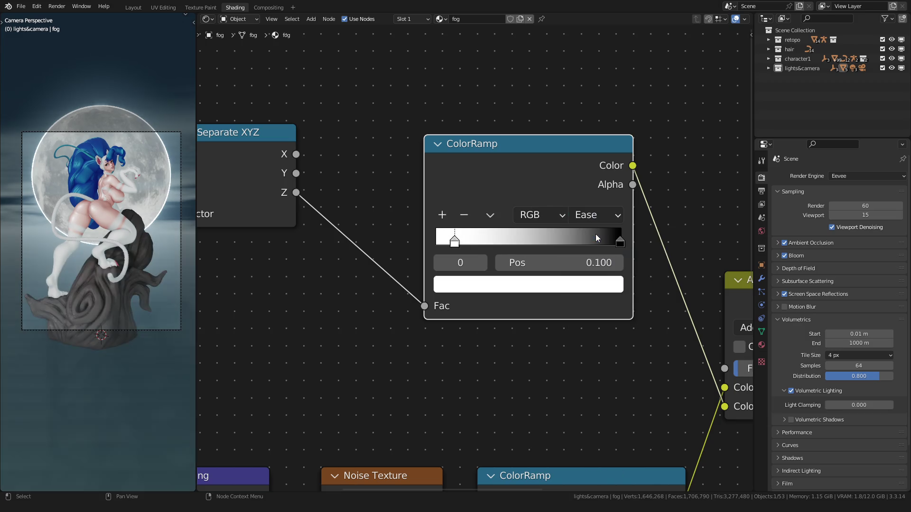
Place the white stop at 0.055 and the black at the end, then return to Layout
drag(455, 242, 393, 240)
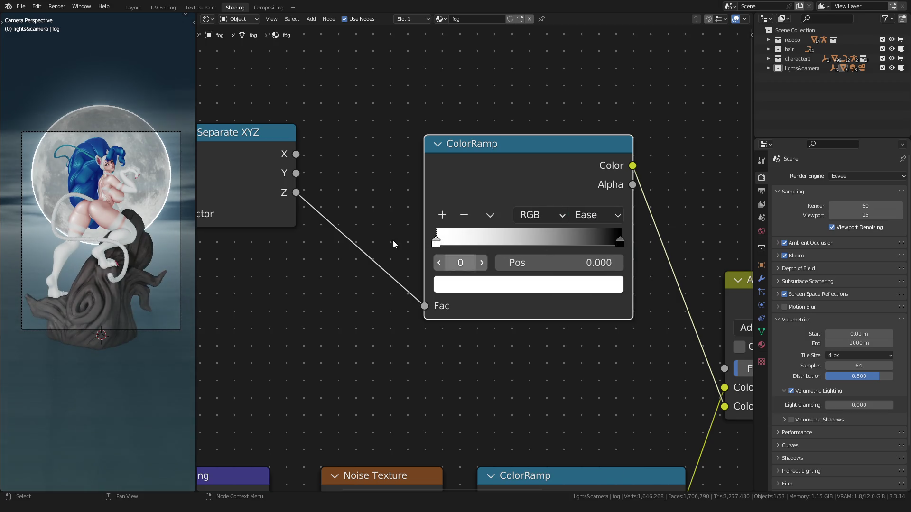
drag(616, 242, 712, 242)
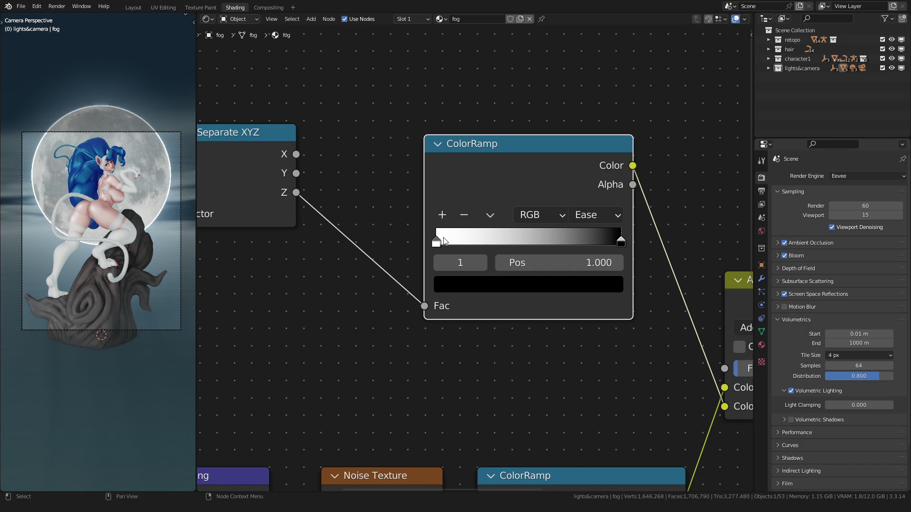
drag(438, 242, 446, 242)
scroll(73, 286, up, 1)
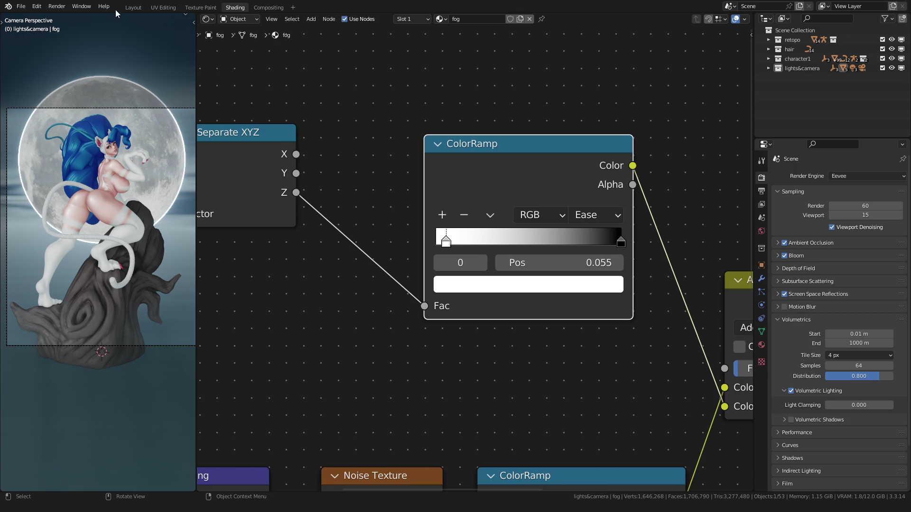
click(133, 7)
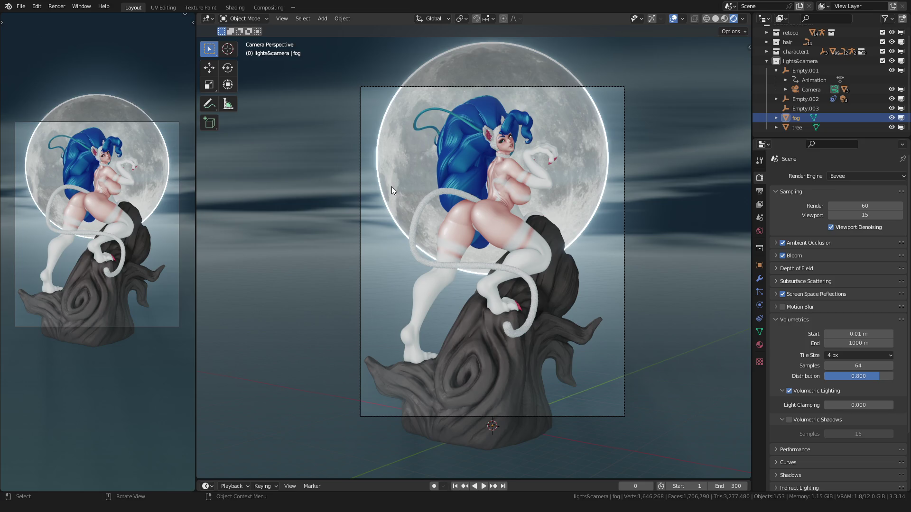
Leave the camera view, hide the fog object and switch to solid shading
key(Home)
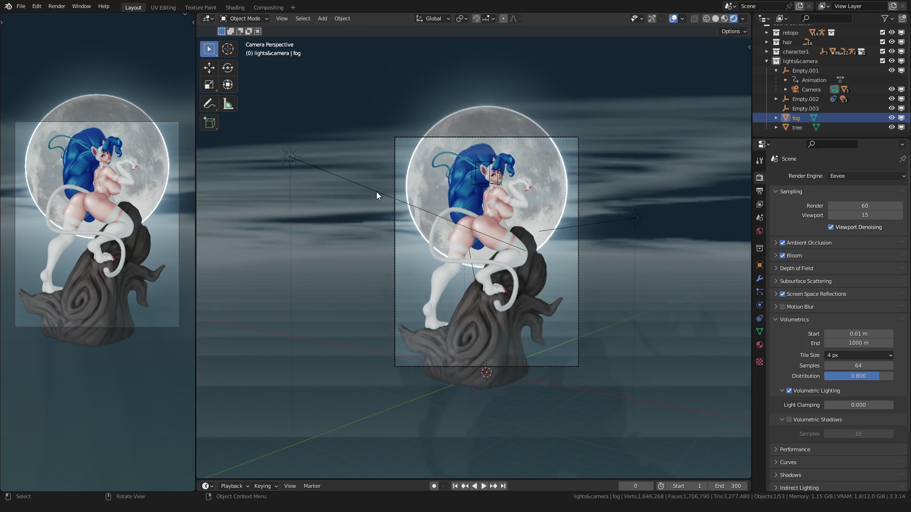
scroll(377, 192, down, 3)
middle_drag(395, 216, 452, 255)
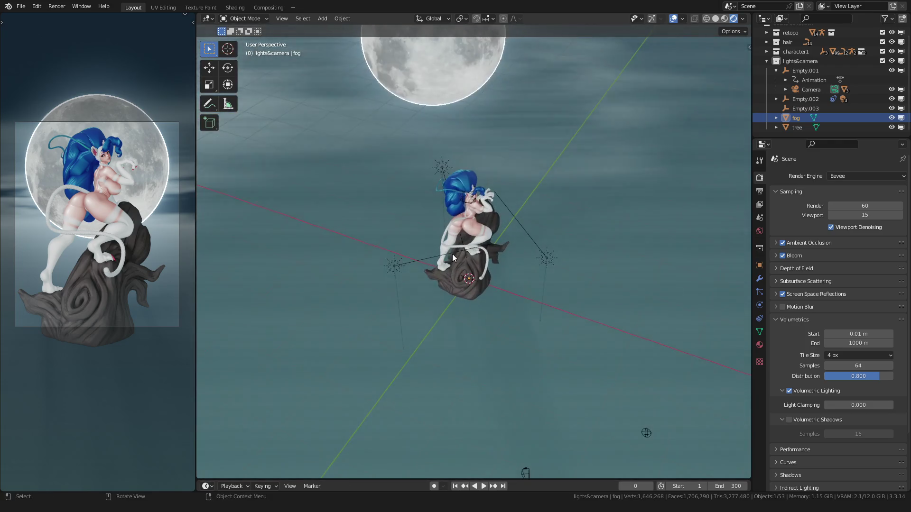
click(547, 256)
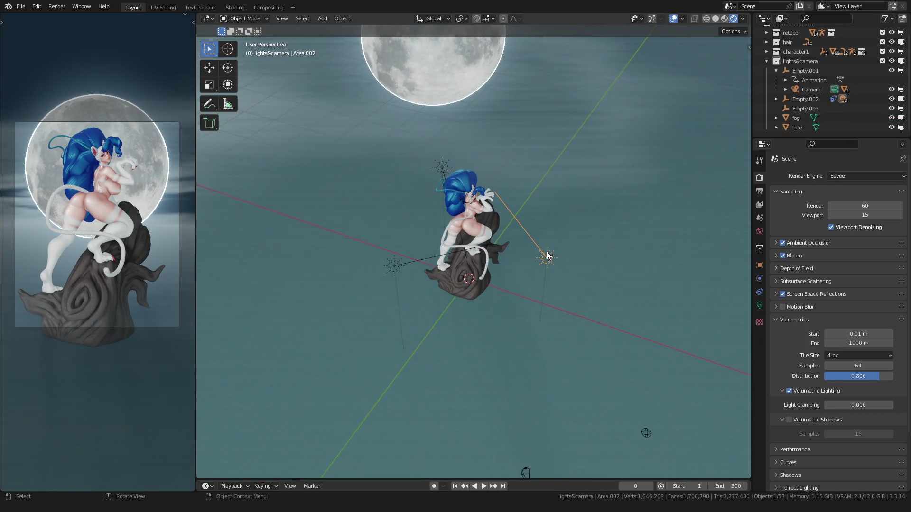
scroll(547, 255, down, 2)
key(h)
scroll(434, 264, up, 3)
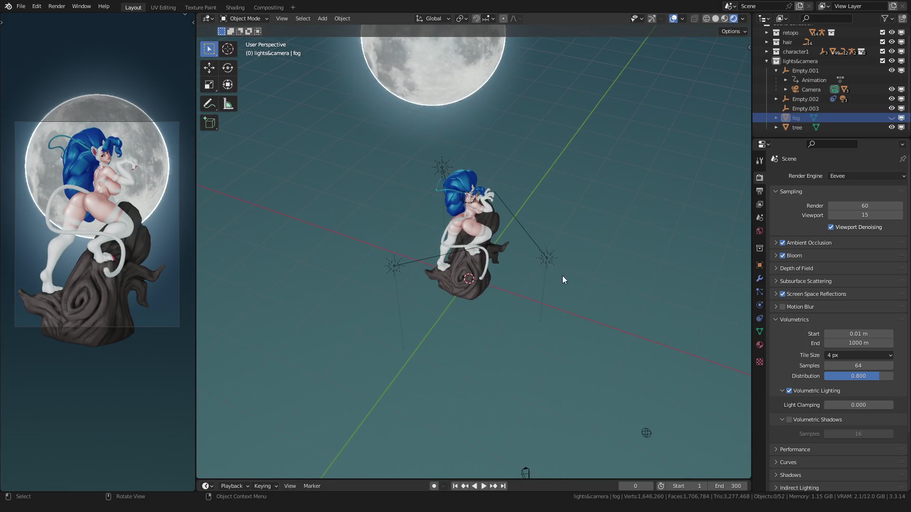
key(z)
scroll(556, 274, up, 2)
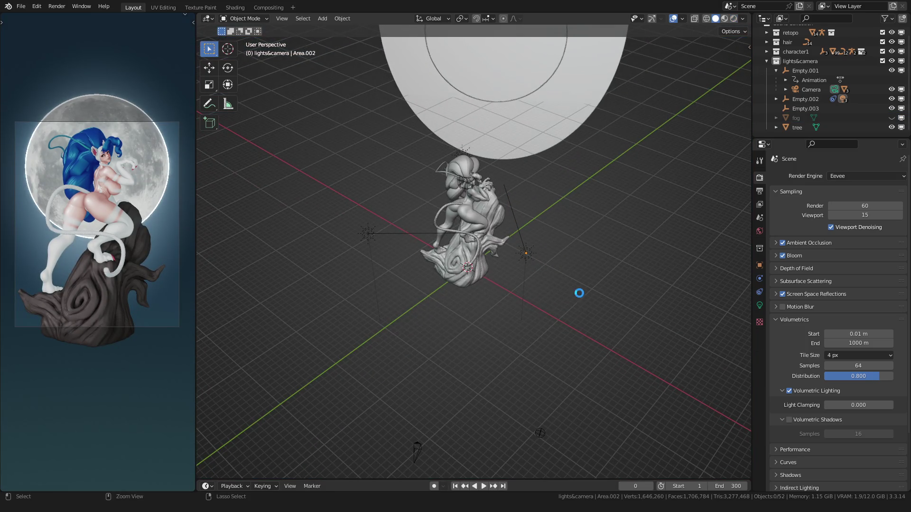
Save the file as 04.blend and show the right-hand sun light's settings
key(ctrl+s)
click(776, 320)
click(548, 249)
click(760, 305)
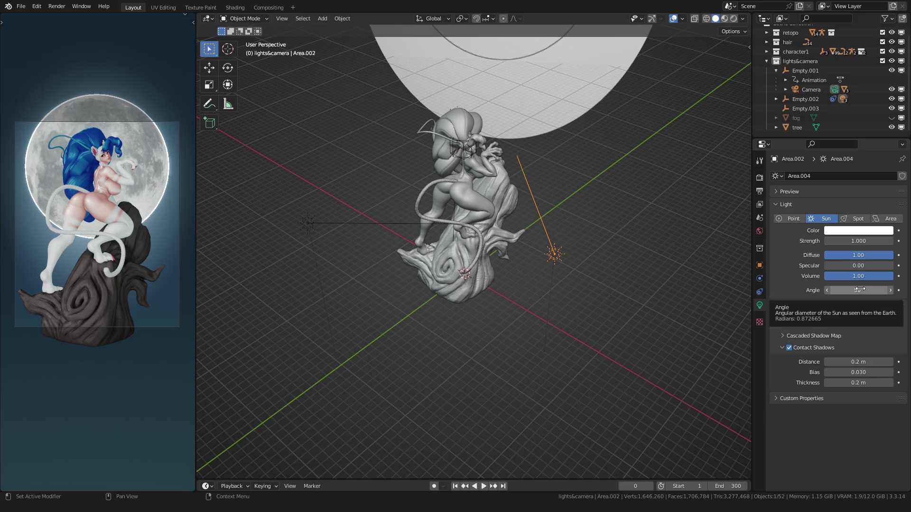
Set the selected sun's angle to 0.526° and switch off its contact shadows
drag(859, 290, 857, 290)
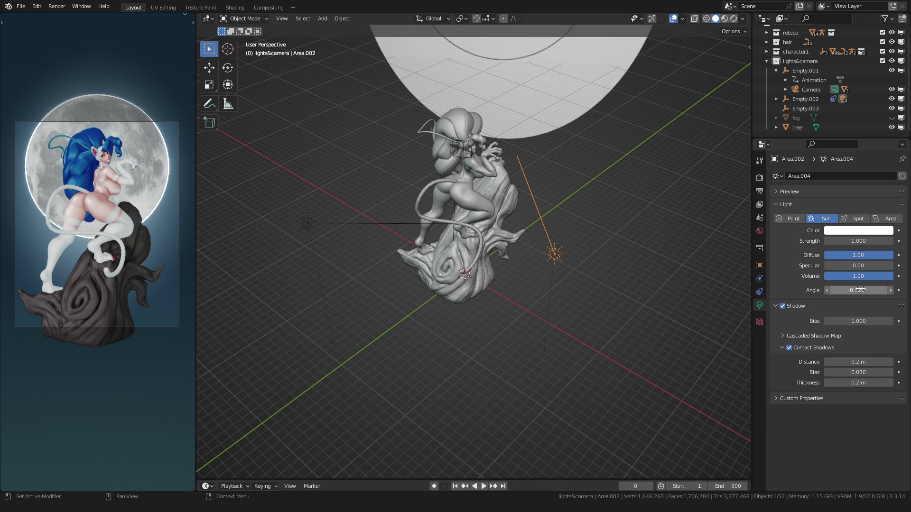
click(802, 348)
click(789, 348)
Turn off contact shadows on the other sun lights, Area.001 and Area.003
click(353, 222)
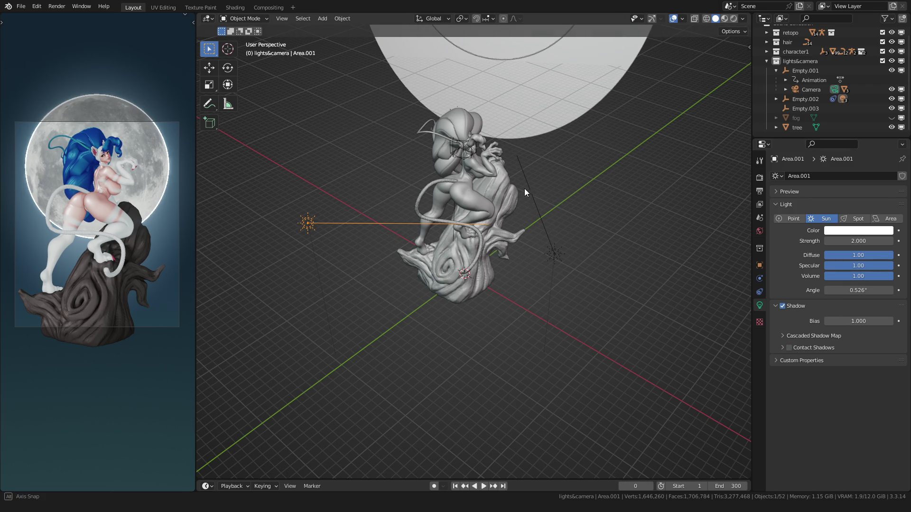
middle_drag(535, 204, 517, 187)
click(501, 136)
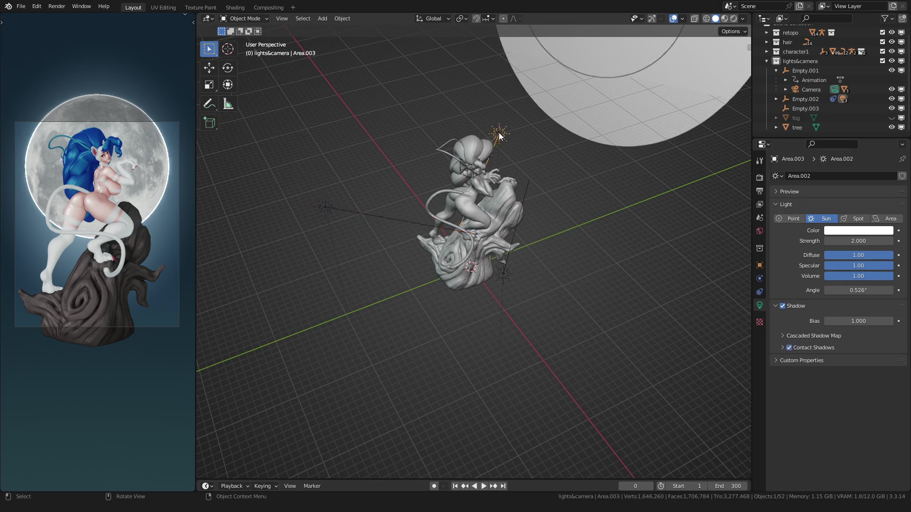
click(789, 348)
scroll(77, 204, up, 3)
scroll(78, 204, down, 2)
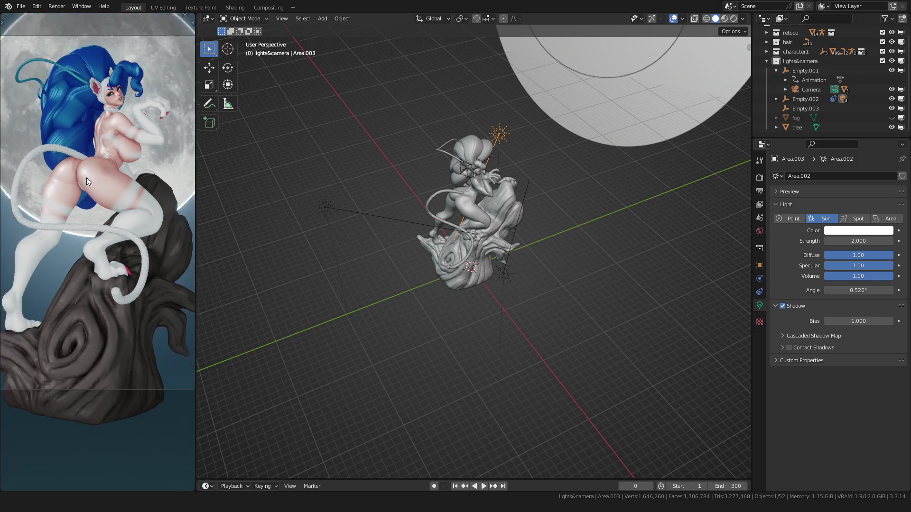
scroll(100, 224, up, 4)
Rotate a sun light around the vertical axis to a new direction
middle_drag(424, 245, 442, 291)
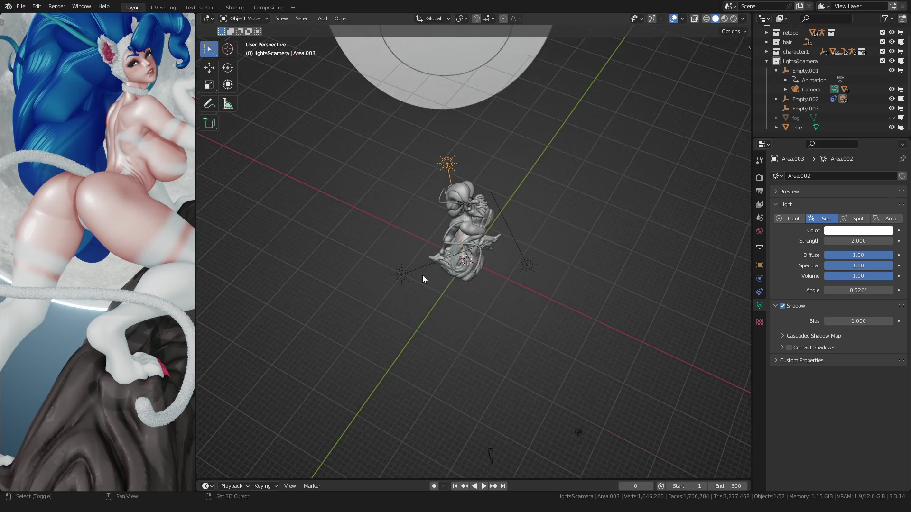
click(538, 275)
key(r)
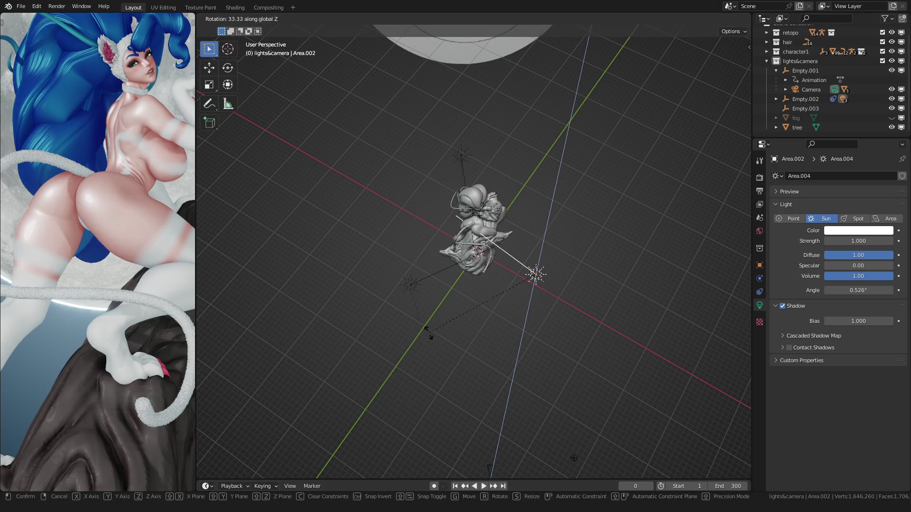
click(498, 249)
scroll(424, 234, down, 3)
scroll(109, 222, down, 4)
scroll(109, 222, down, 2)
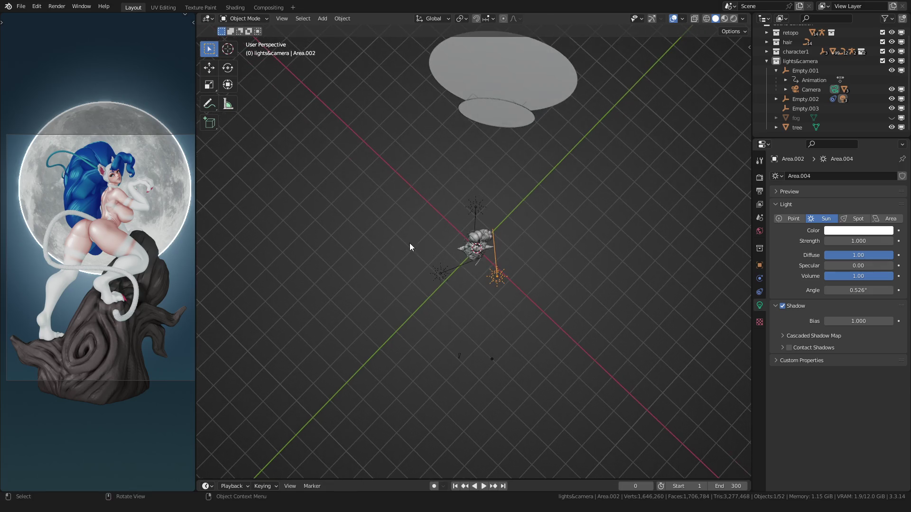
key(r)
key(z)
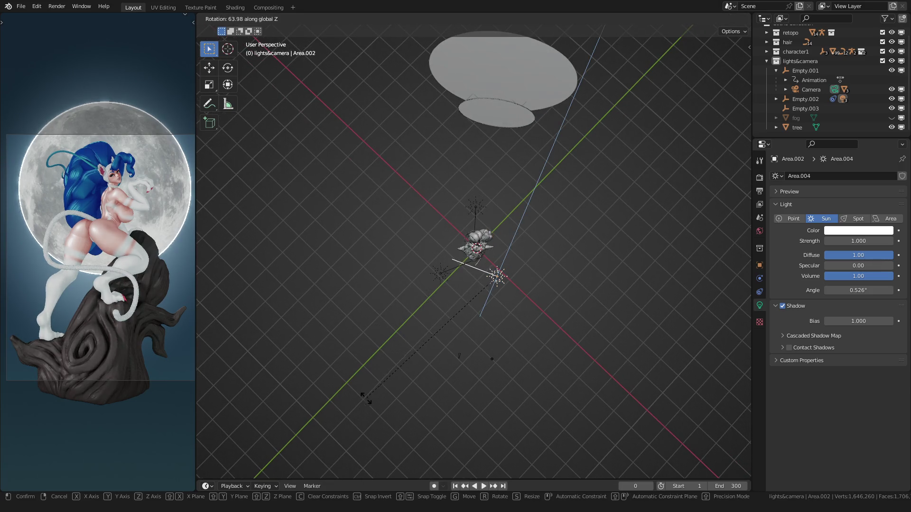
click(430, 261)
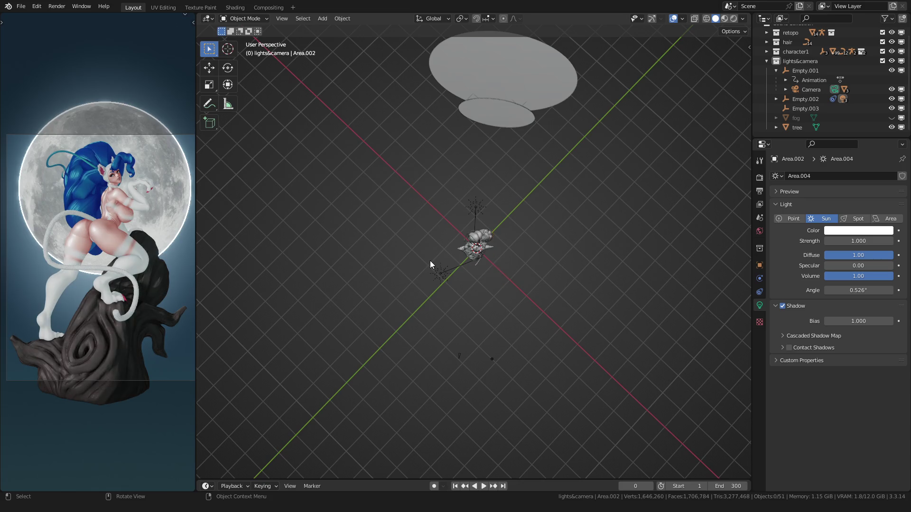
scroll(379, 277, up, 2)
scroll(97, 231, up, 3)
Rotate the Area.001 sun about Z, then remove it from view
middle_drag(398, 285, 424, 290)
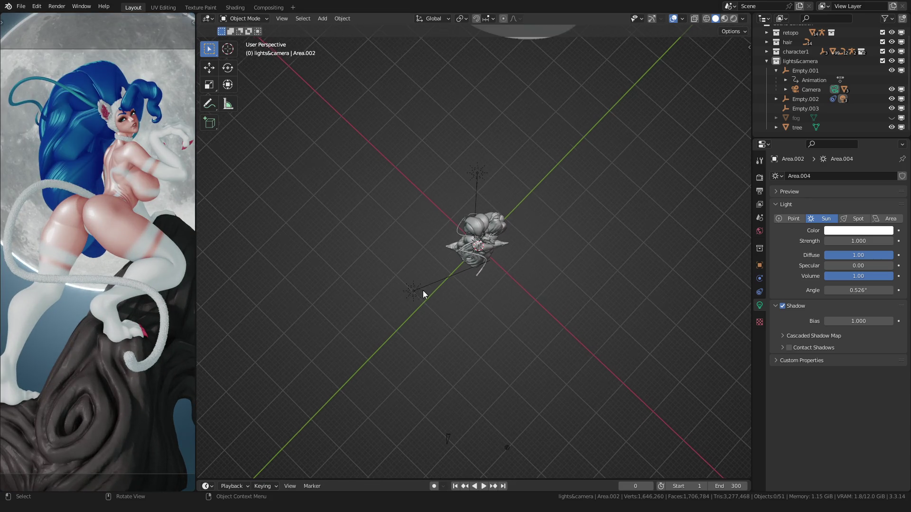
click(413, 289)
key(r)
key(z)
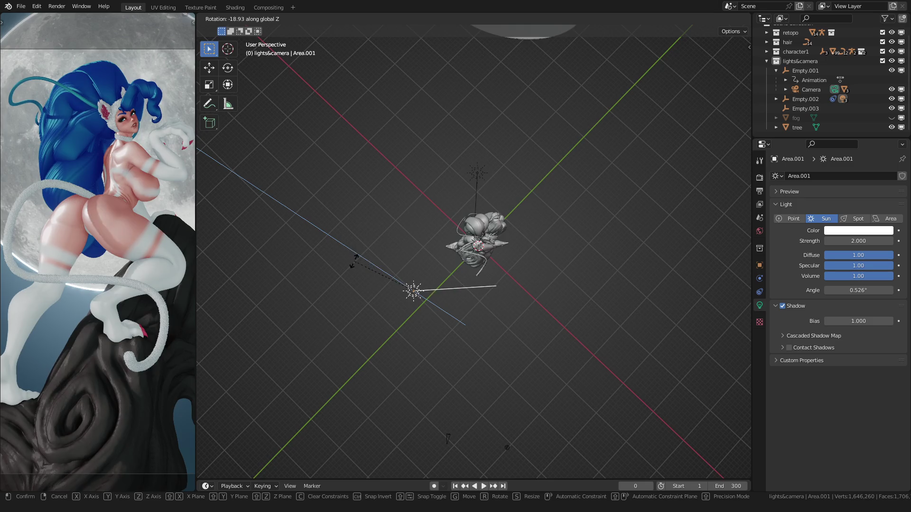
click(345, 214)
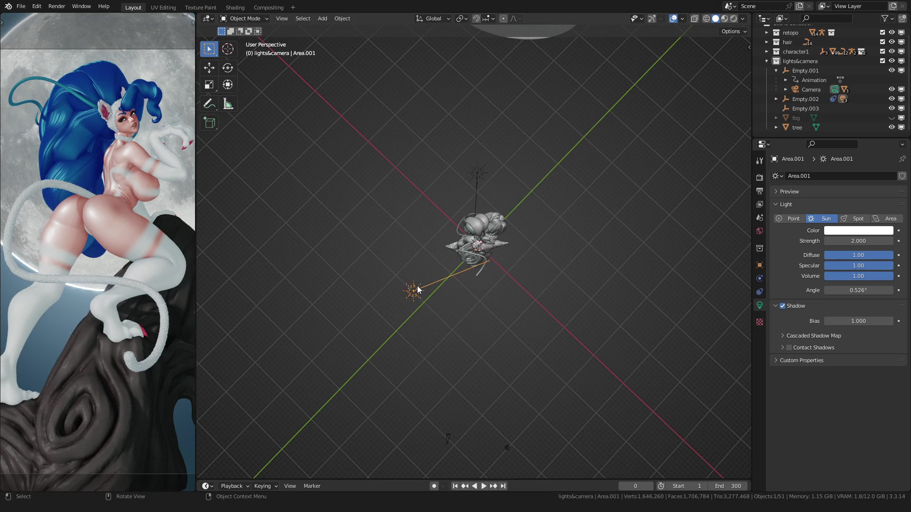
key(x)
Rotate the Area.003 sun about Z and raise its strength to 3
click(481, 173)
key(r)
key(z)
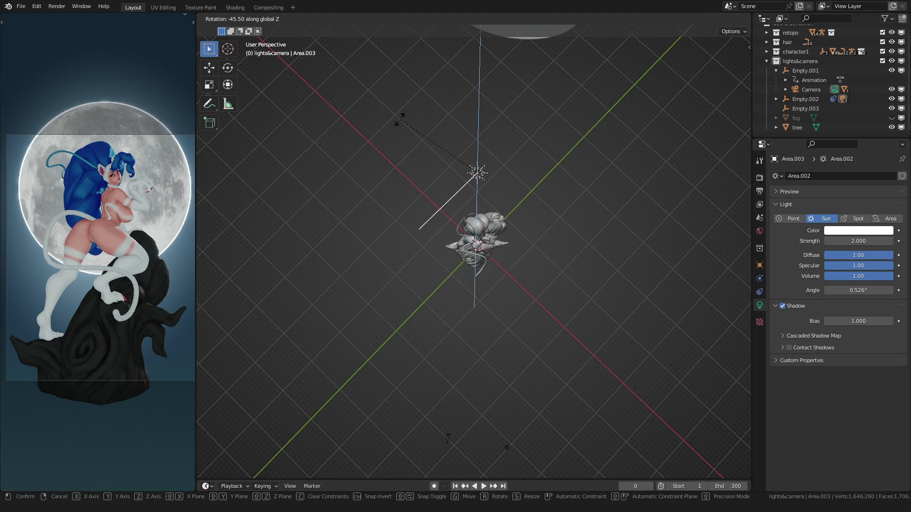
click(420, 200)
double_click(836, 241)
text(3.000)
key(Return)
scroll(511, 206, up, 2)
Shift Area.003 along X and rotate it once more around the vertical
key(g)
click(474, 147)
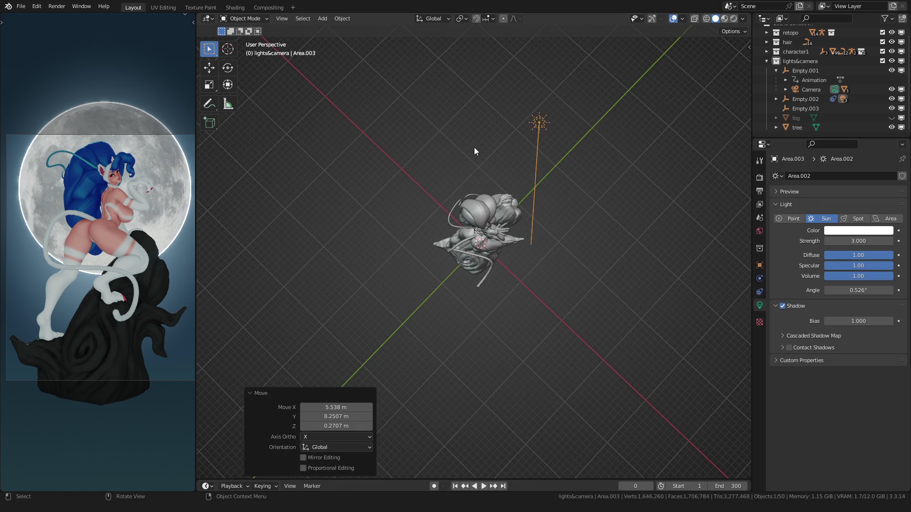
key(r)
key(z)
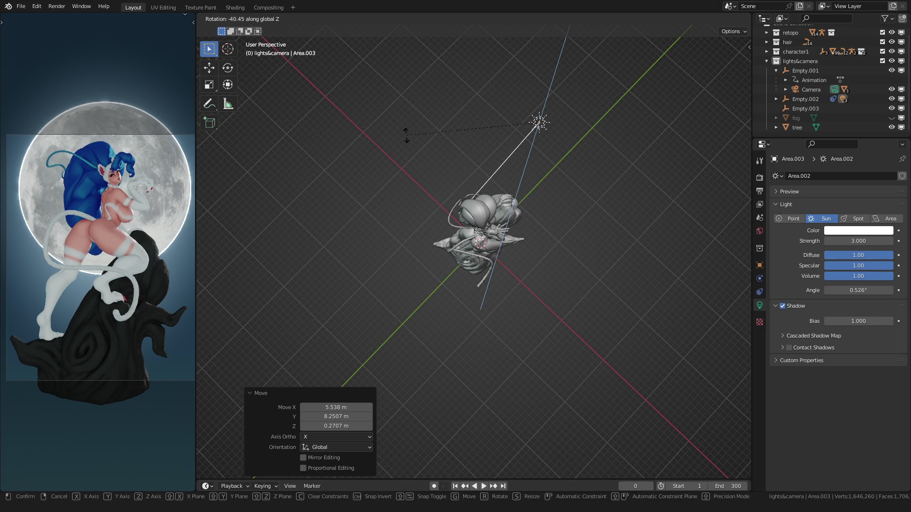
click(627, 178)
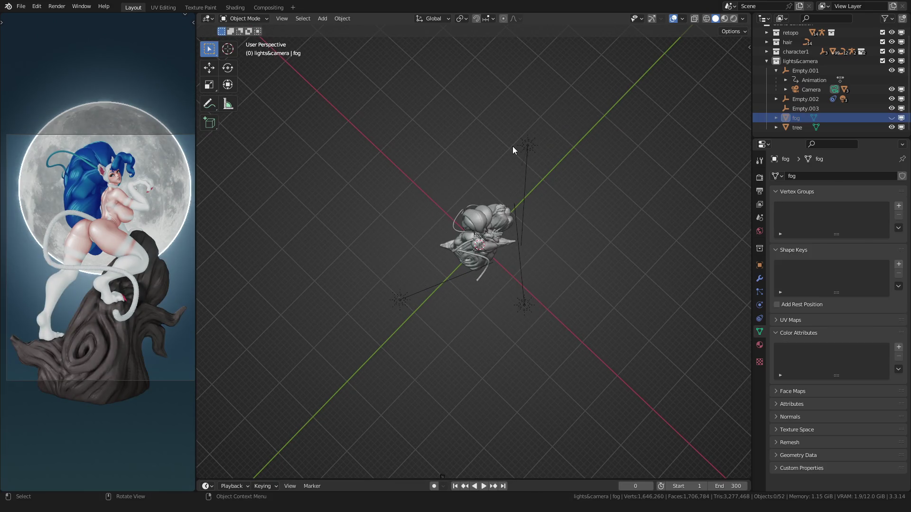
Delete an unwanted light and rotate Area.001 about Z to roughly -19.6°
click(525, 147)
key(x)
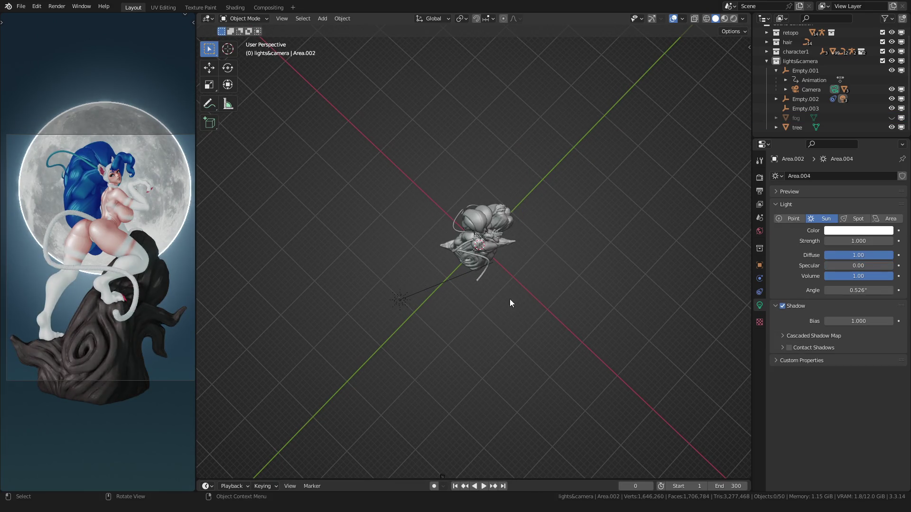
click(395, 292)
scroll(84, 276, down, 1)
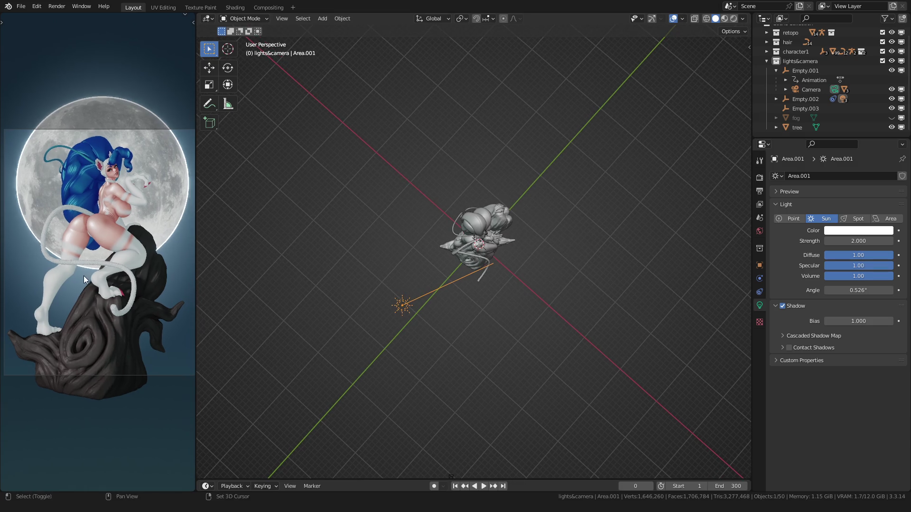
key(r)
key(z)
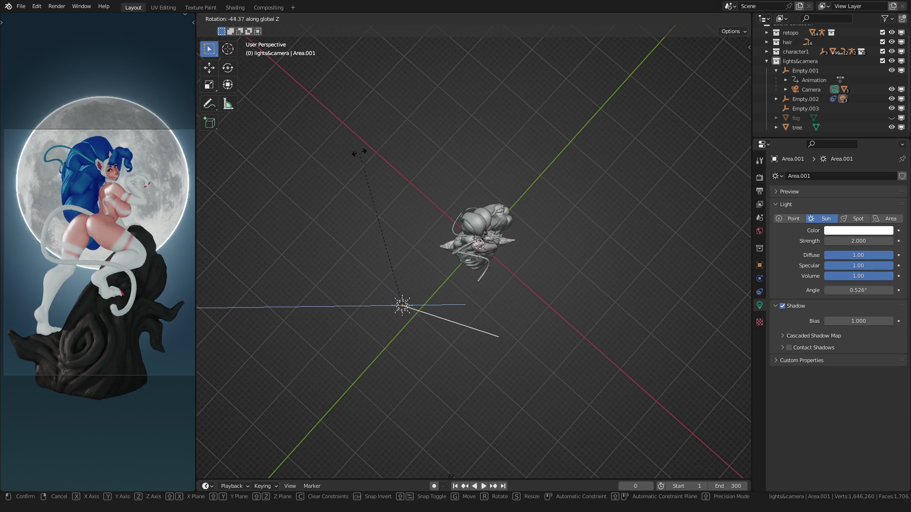
click(347, 209)
key(r)
key(z)
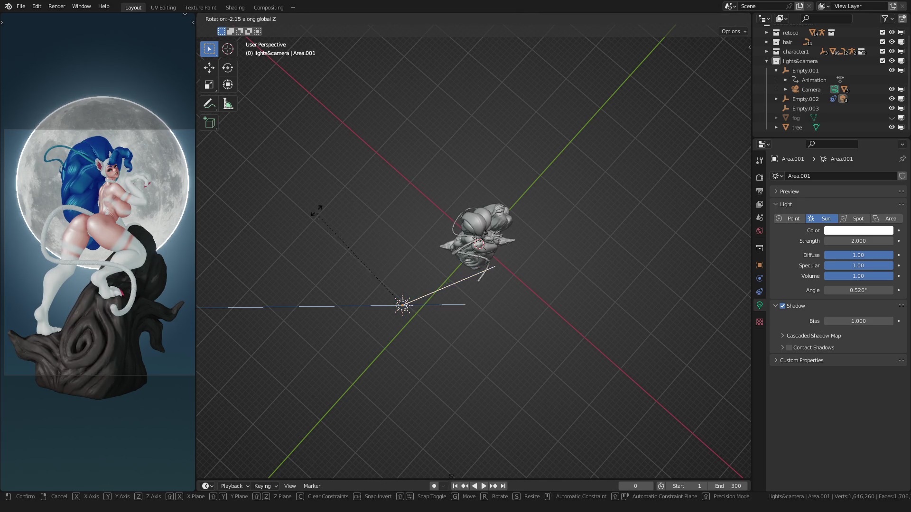
click(329, 163)
scroll(103, 252, up, 3)
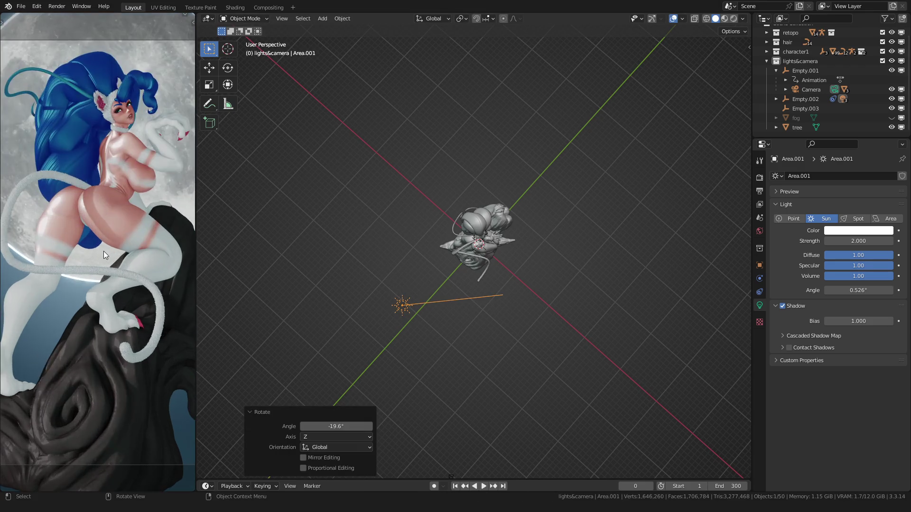
scroll(111, 247, down, 2)
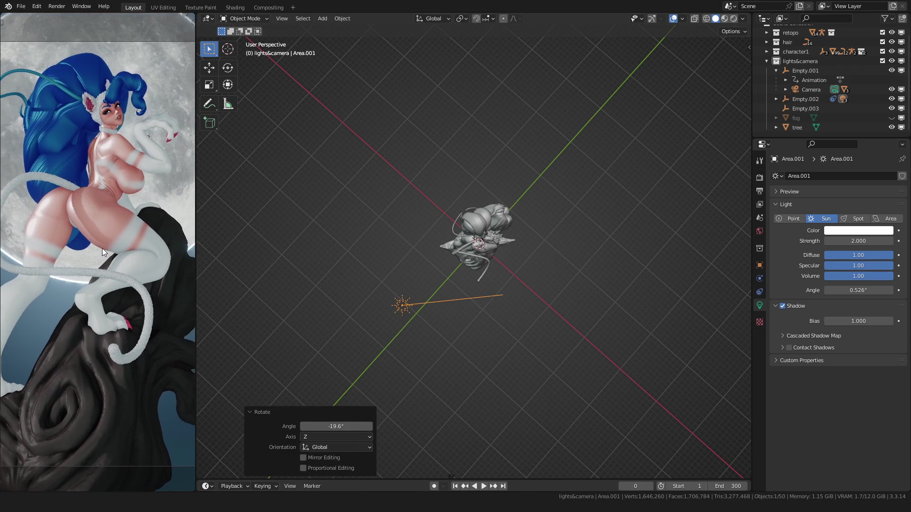
scroll(98, 249, down, 3)
Move Area.001 along X and rotate it about Z to 94.5°
key(g)
key(x)
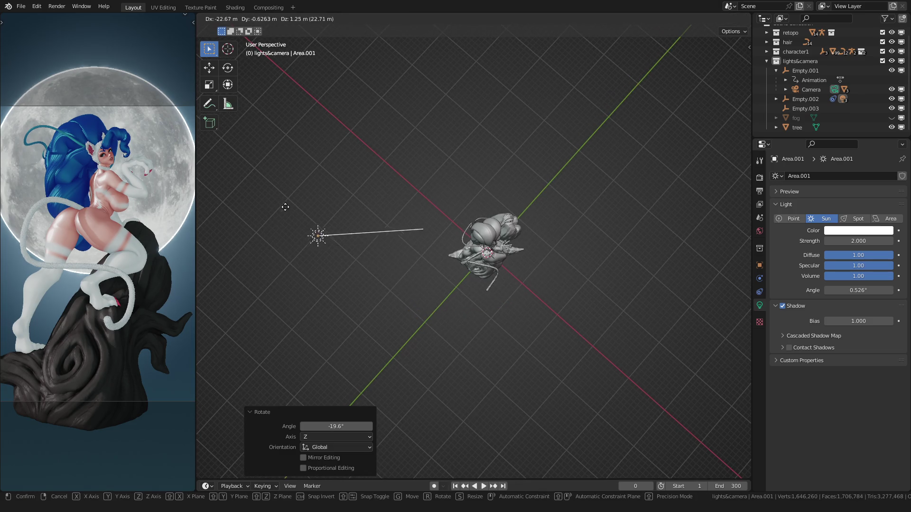
click(313, 229)
key(r)
key(z)
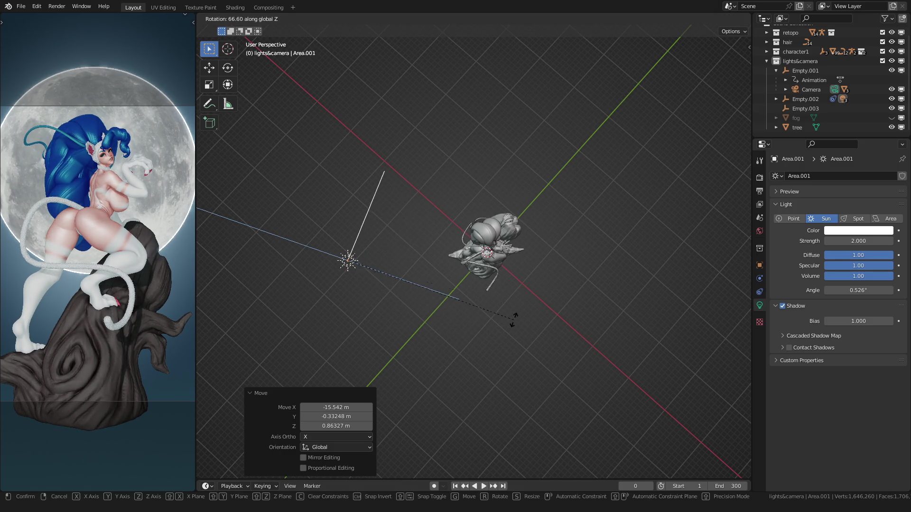
click(549, 231)
scroll(160, 207, up, 2)
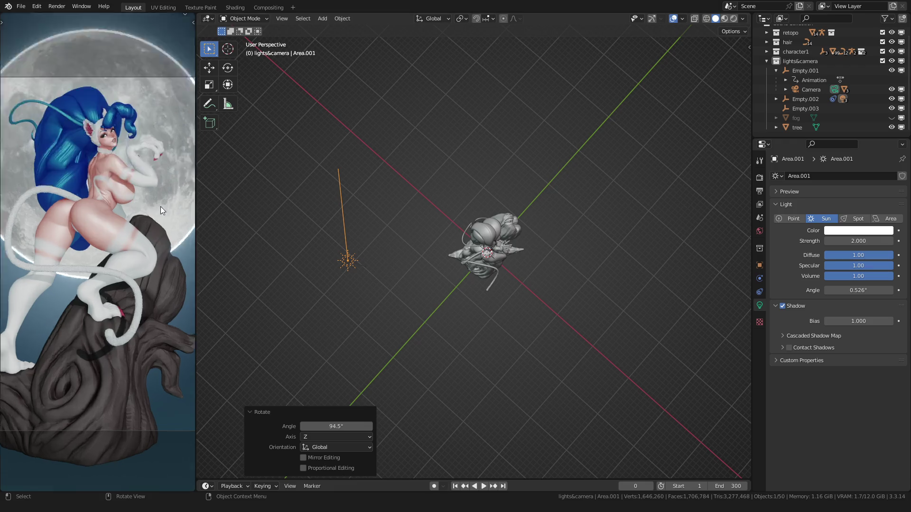
scroll(160, 206, up, 2)
scroll(113, 312, up, 2)
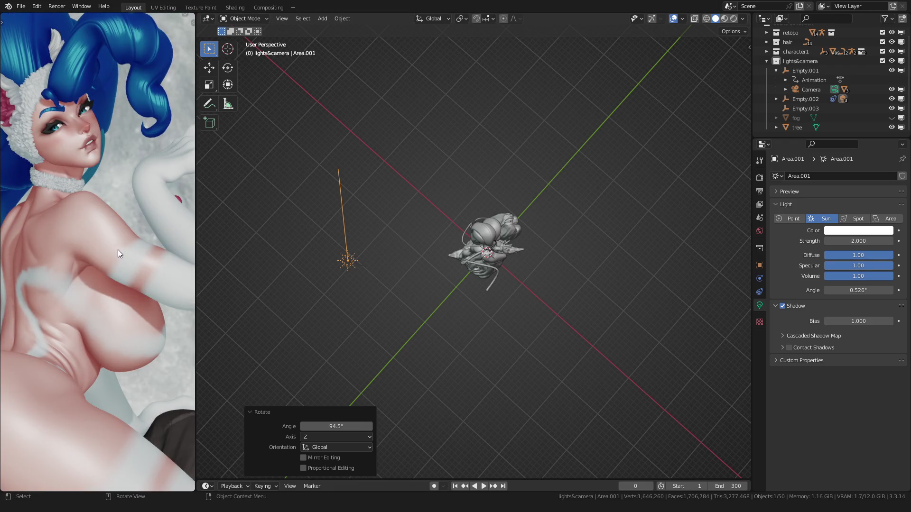
scroll(126, 247, down, 3)
scroll(98, 260, down, 3)
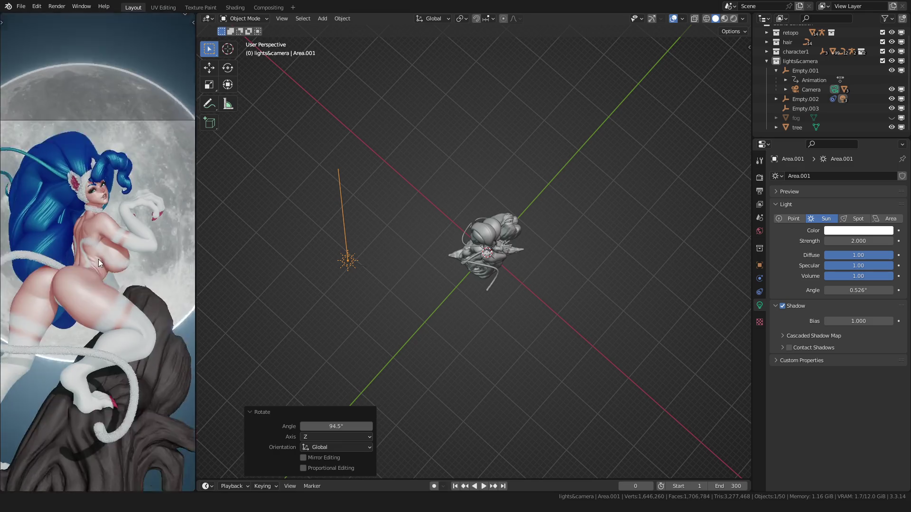
Re-aim the sun with further Z rotations, undo the last one, and go to top view
key(r)
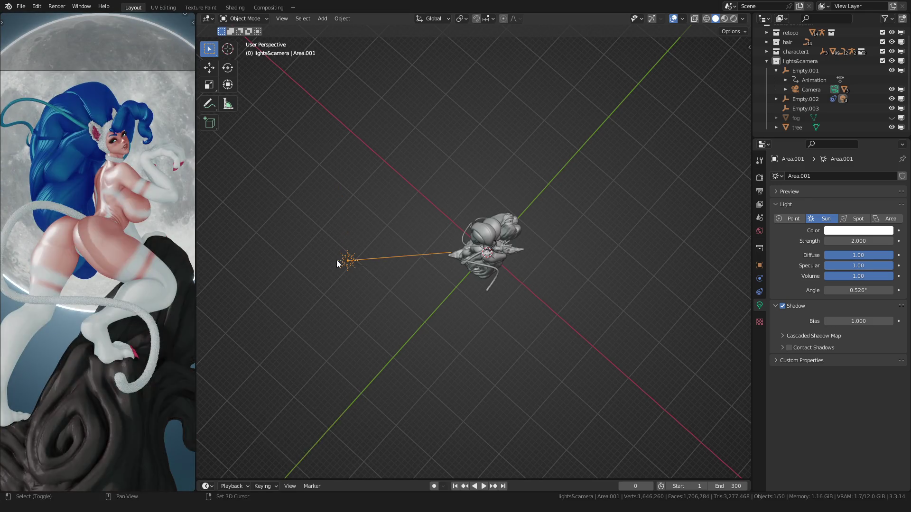
key(z)
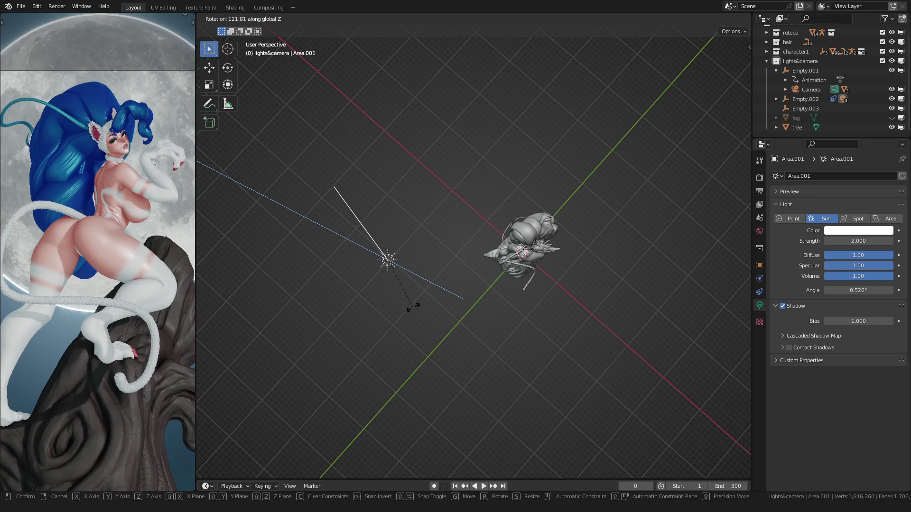
click(378, 278)
scroll(378, 279, down, 2)
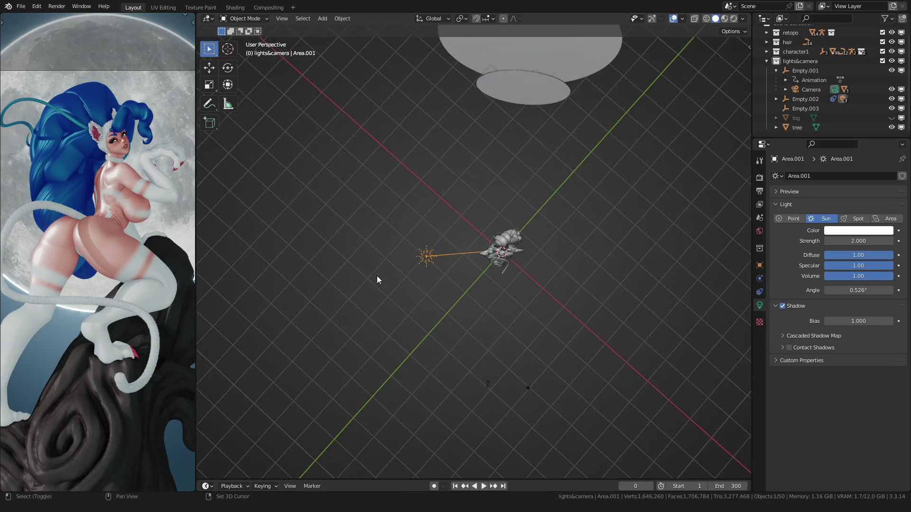
key(r)
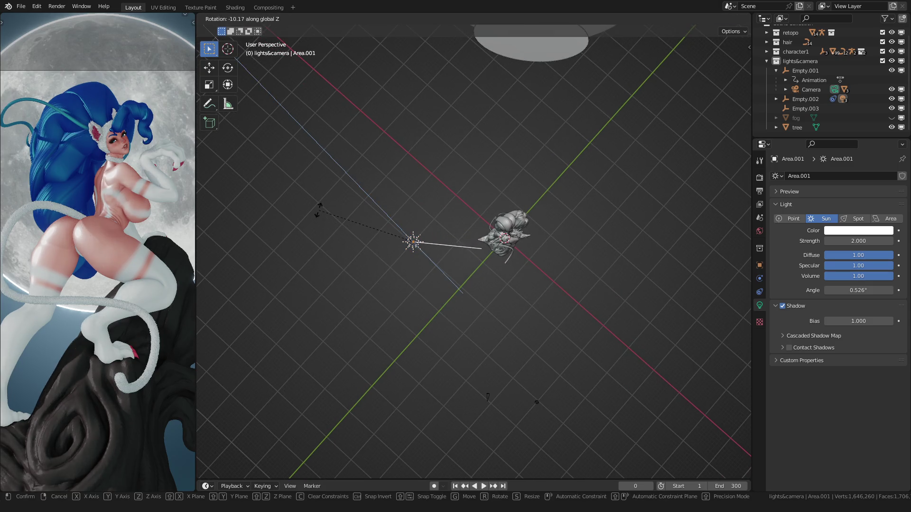
click(310, 237)
key(r)
key(z)
click(309, 189)
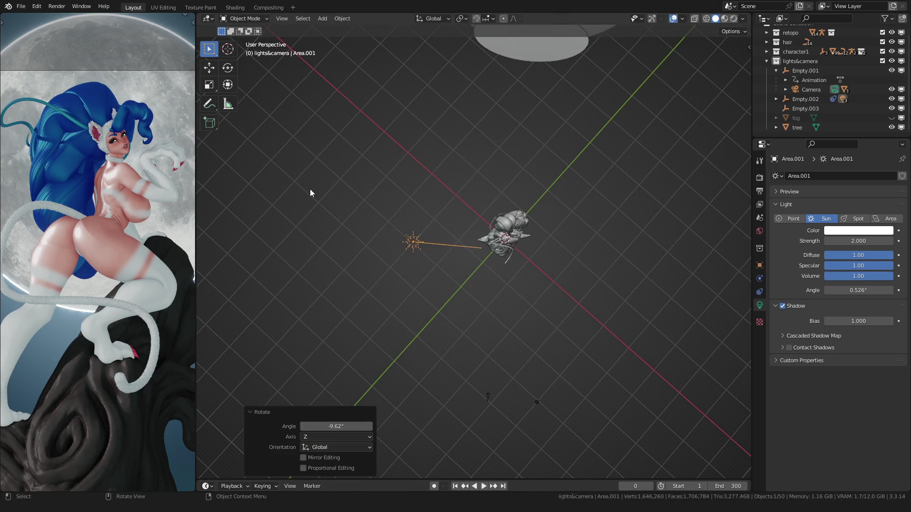
key(ctrl+z)
key(ctrl+z)
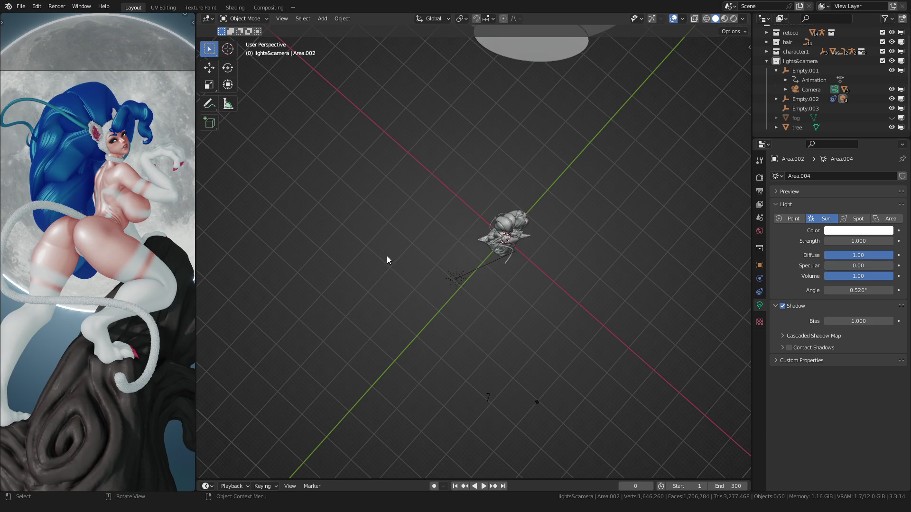
key(KP_7)
Duplicate the sun as Area.004 below-right of the statue, rotated about -204°
shift+middle_drag(408, 259, 404, 265)
scroll(403, 264, up, 2)
key(shift+d)
click(393, 273)
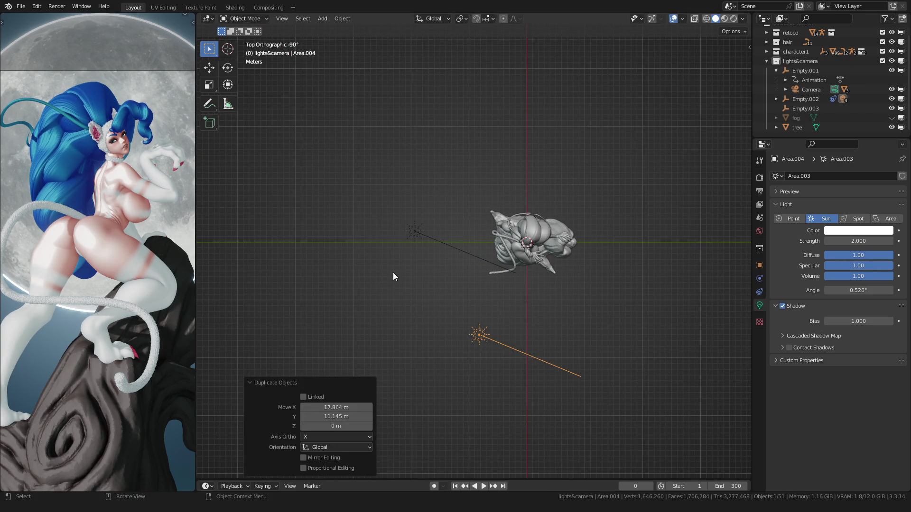
key(r)
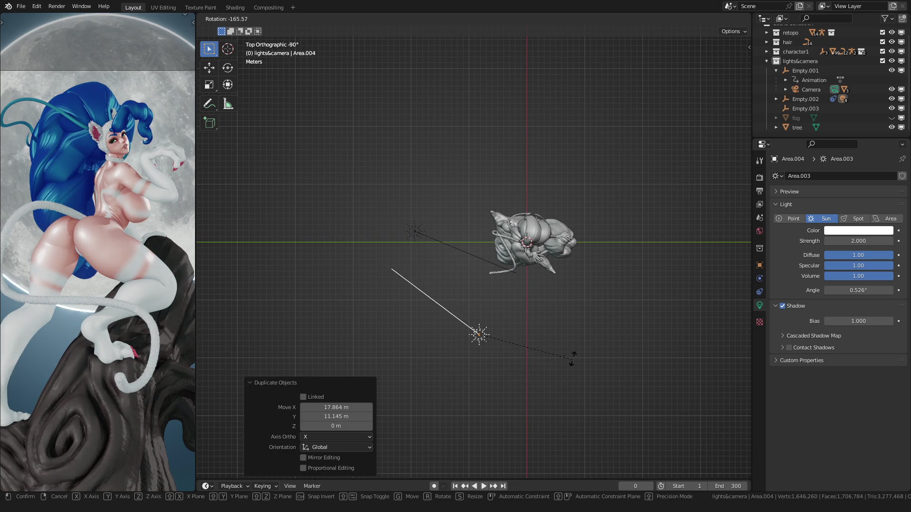
click(569, 306)
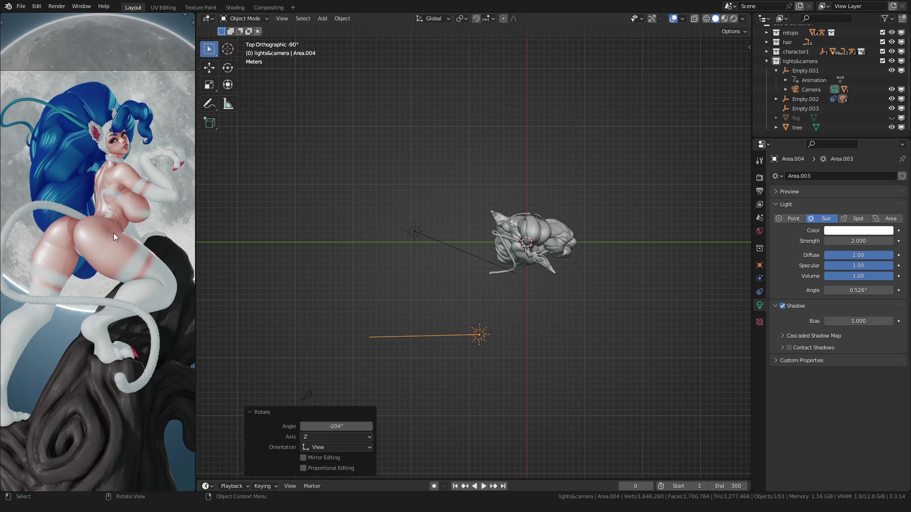
scroll(113, 233, up, 3)
scroll(97, 251, up, 3)
scroll(91, 240, up, 3)
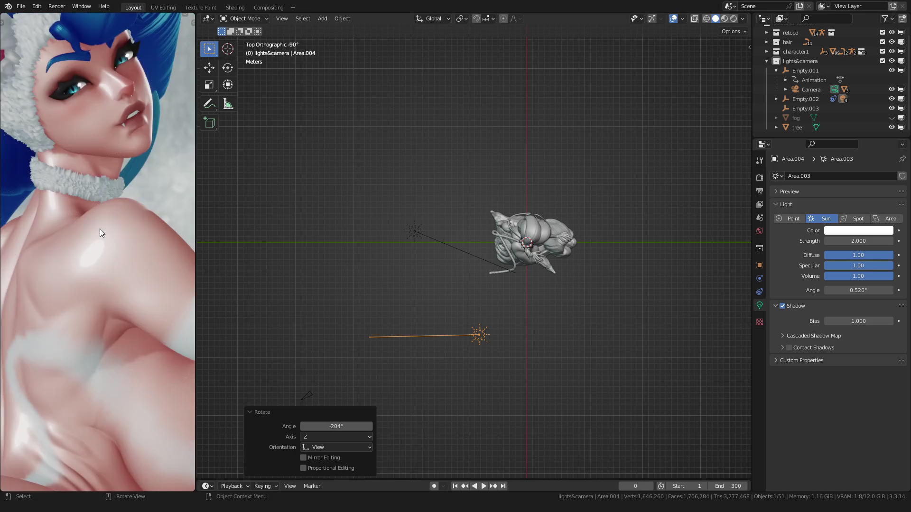
scroll(100, 227, down, 4)
scroll(100, 227, down, 3)
scroll(75, 270, up, 2)
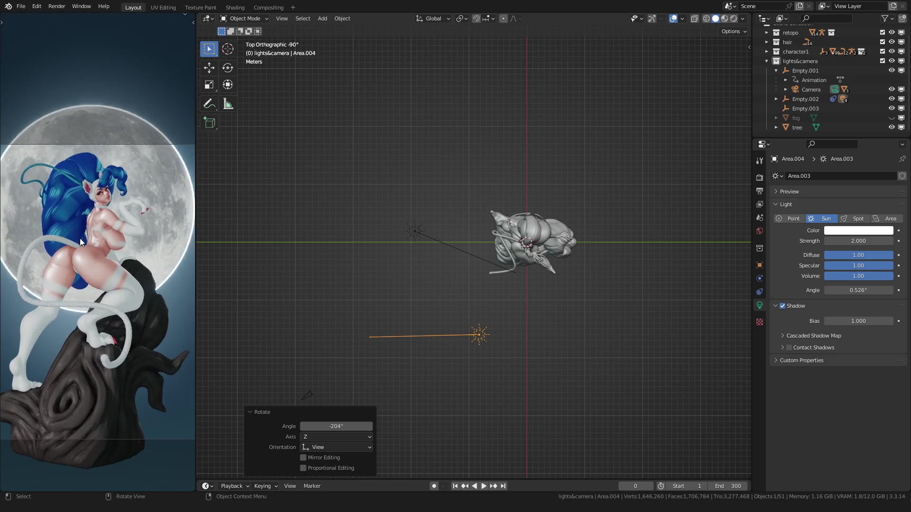
Place the duplicate right of the statue and shift Area.001 about 6.7 m along X
key(g)
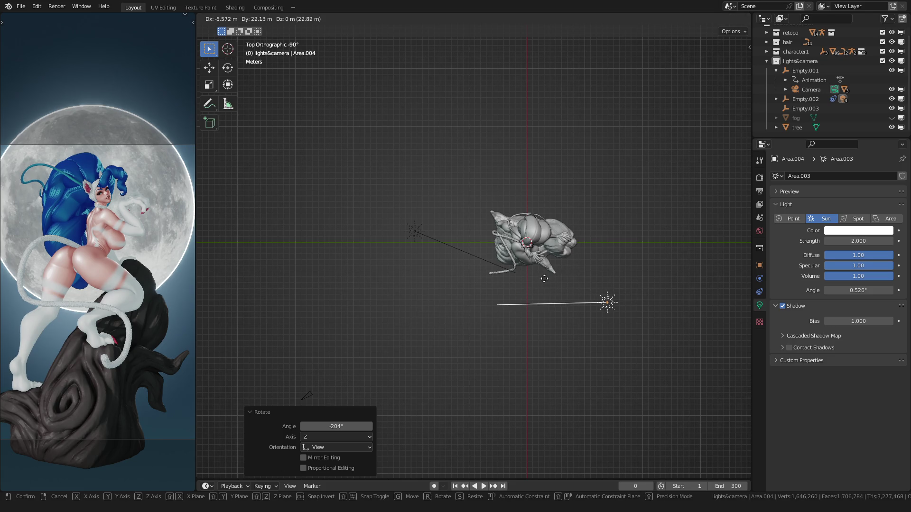
click(579, 211)
click(450, 228)
key(g)
key(x)
click(392, 212)
Preview the lighting through the camera in rendered shading, then back to solid
key(KP_0)
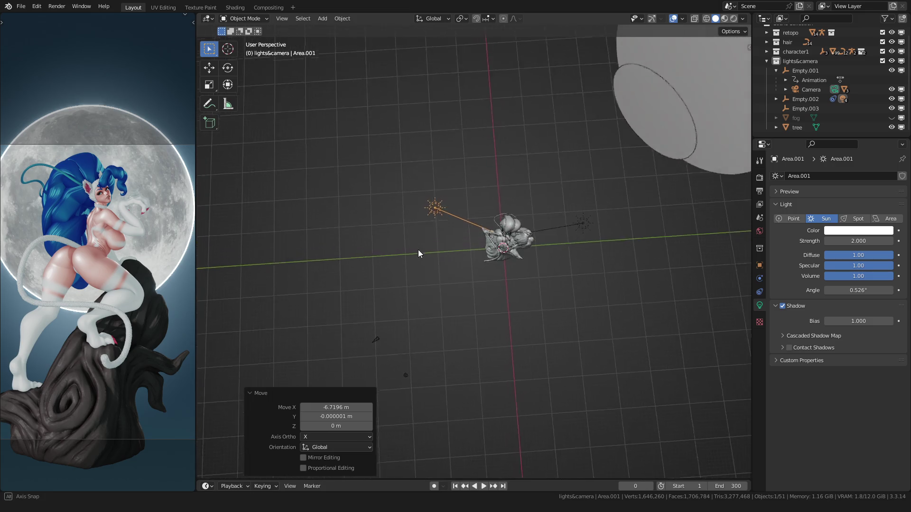
key(z)
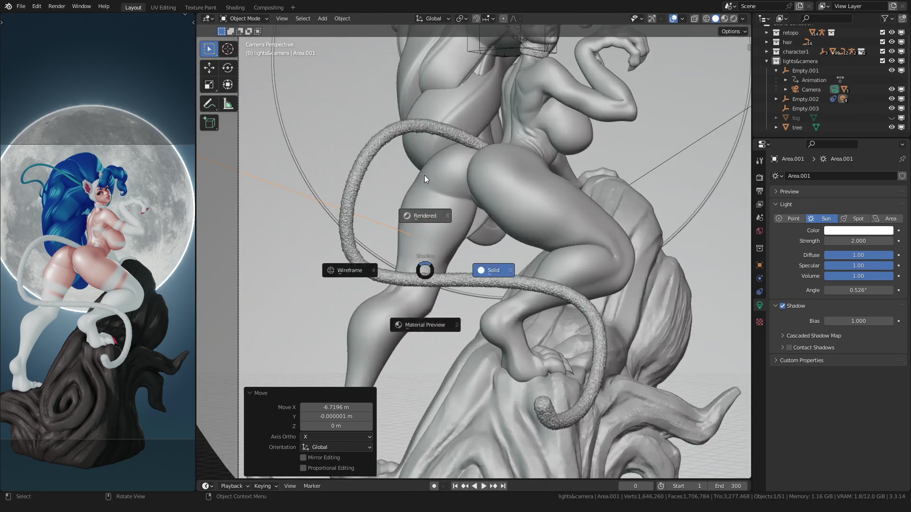
click(456, 265)
scroll(424, 185, up, 3)
scroll(402, 234, down, 3)
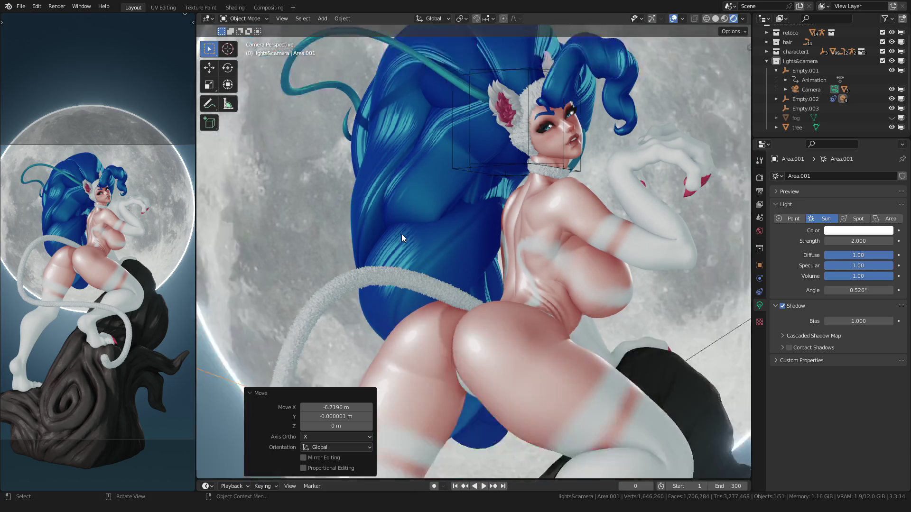
key(z)
click(404, 226)
mouse_move(479, 232)
middle_down()
mouse_move(543, 267)
mouse_move(509, 209)
middle_up()
scroll(543, 267, down, 4)
click(524, 193)
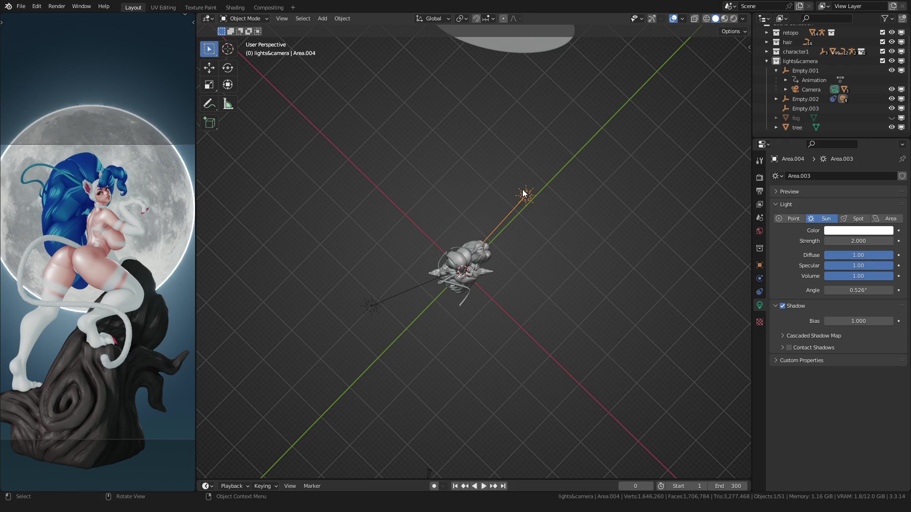
Delete the duplicate sun and rotate Area.001 to 402° about Z toward the statue
key(x)
click(372, 305)
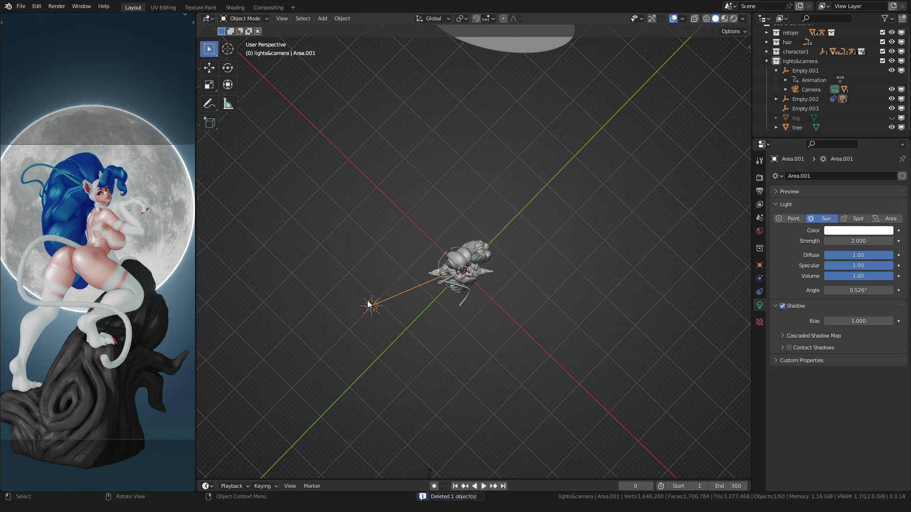
key(r)
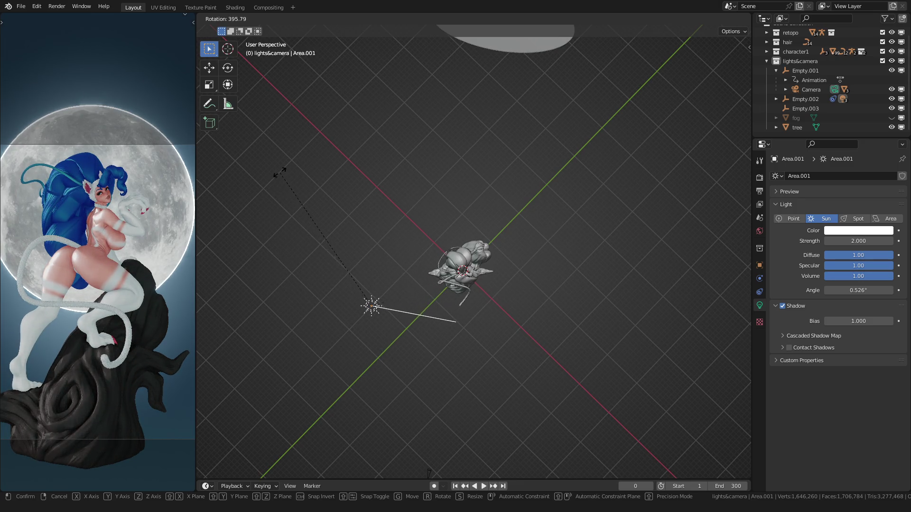
click(287, 153)
scroll(48, 252, up, 2)
scroll(71, 285, up, 2)
scroll(86, 299, up, 2)
middle_drag(85, 272, 66, 258)
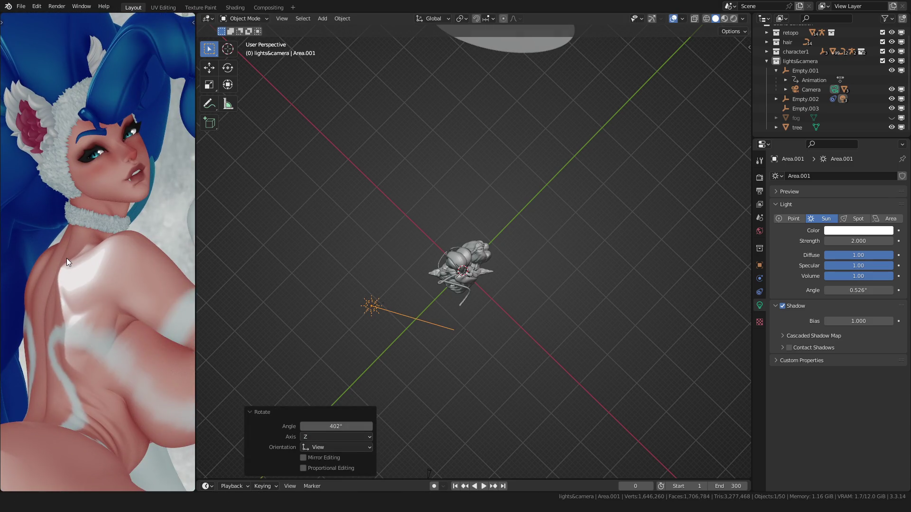
scroll(313, 271, down, 3)
click(358, 261)
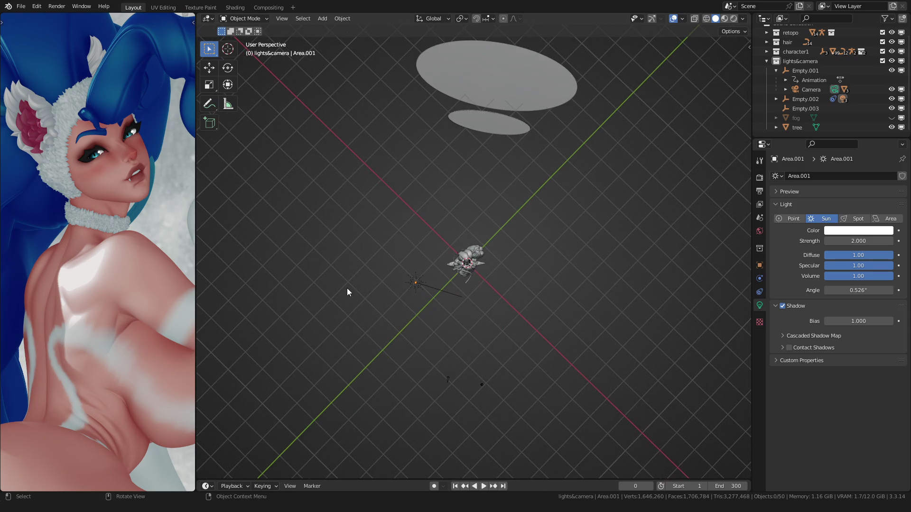
Briefly reveal and re-hide the fog, then delete the extra sun Area.003
key(alt+h)
click(380, 233)
key(h)
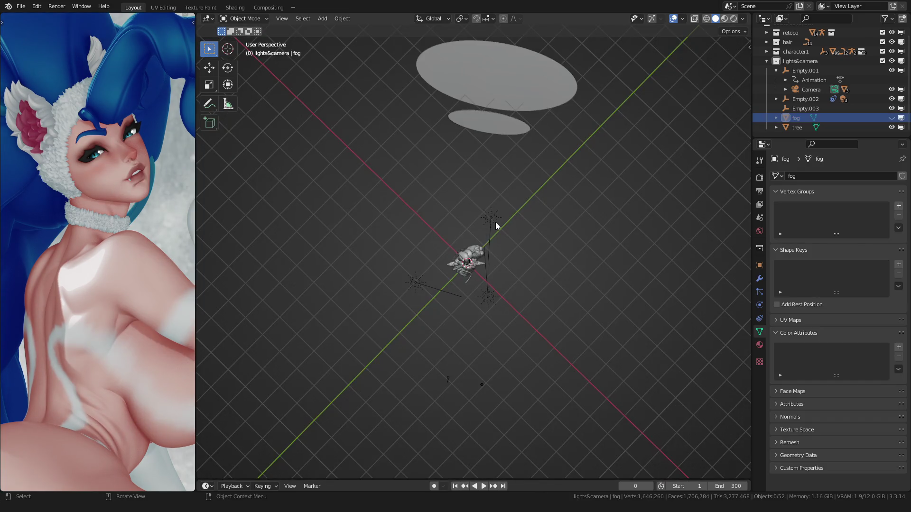
click(495, 222)
key(x)
scroll(73, 235, down, 3)
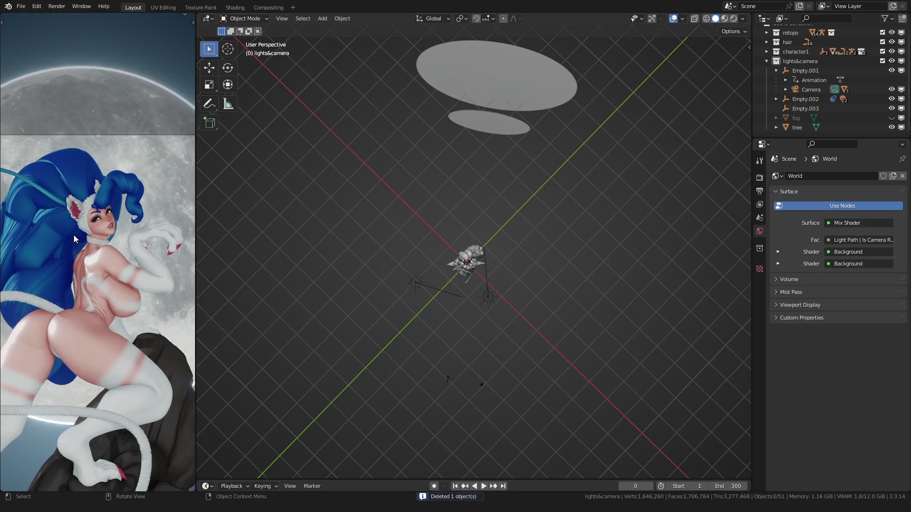
scroll(95, 239, up, 3)
scroll(95, 234, down, 2)
scroll(86, 284, down, 2)
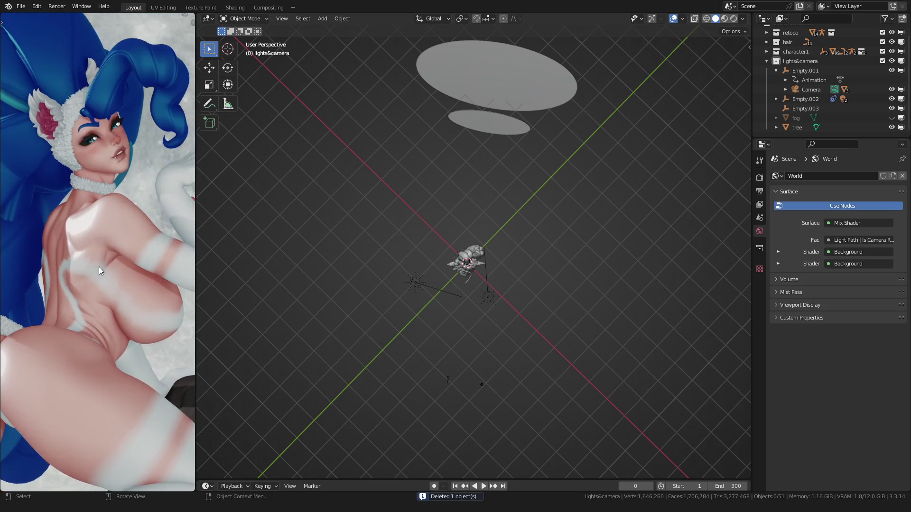
Rotate the remaining Area.002 sun to 22.6° about the vertical axis
click(479, 293)
key(r)
key(z)
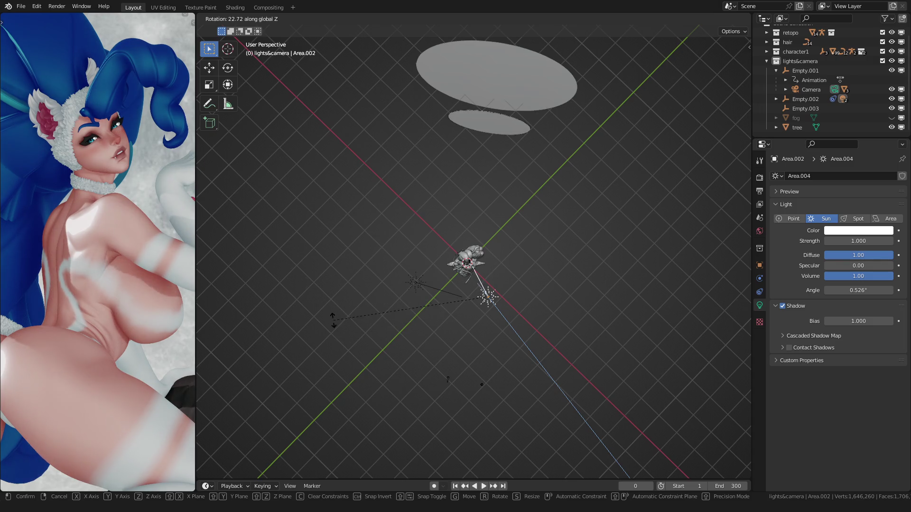
click(358, 368)
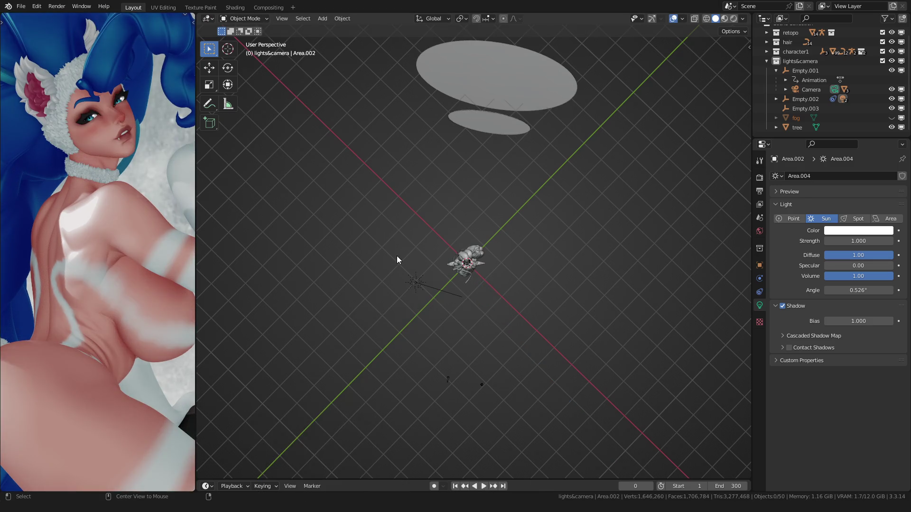
Preview the whole moonlit statue rendered and disable the fog in the viewport
key(z)
key(Home)
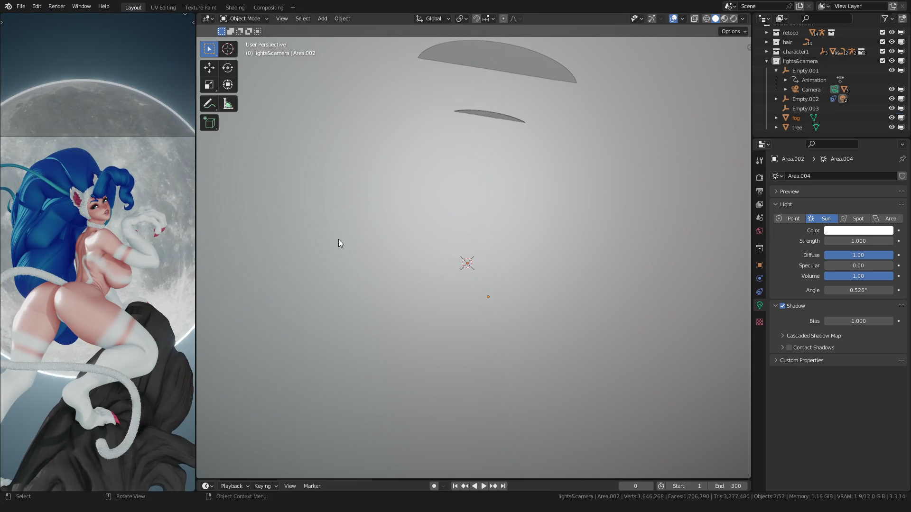
click(796, 118)
click(901, 117)
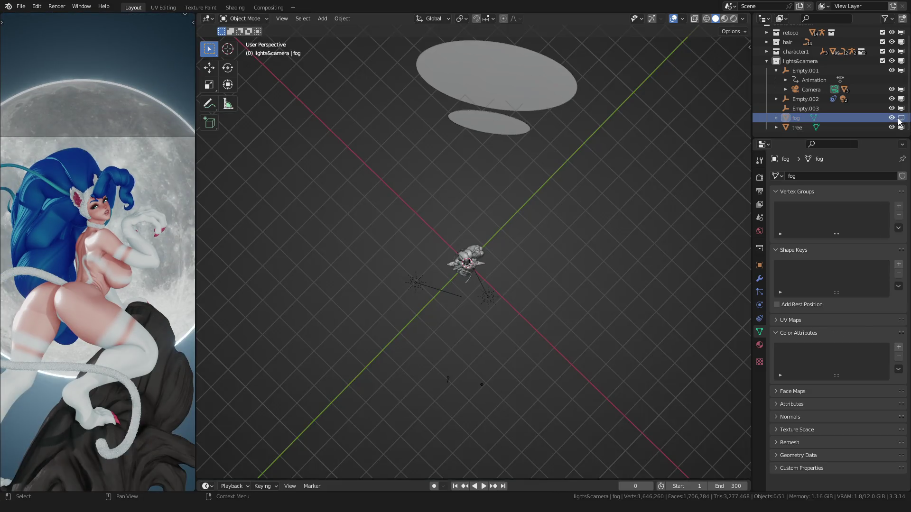
click(525, 309)
mouse_move(503, 328)
middle_down()
mouse_move(457, 327)
mouse_move(449, 314)
middle_up()
scroll(76, 277, down, 2)
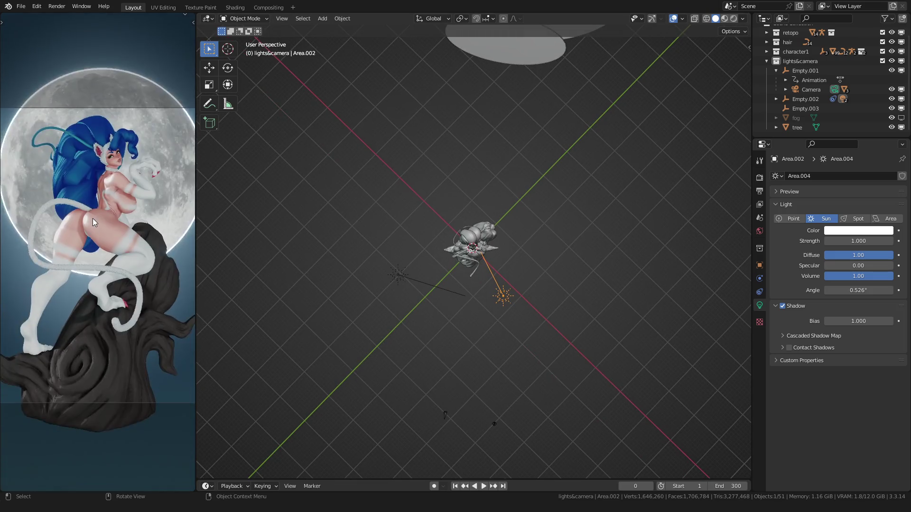
scroll(121, 228, up, 4)
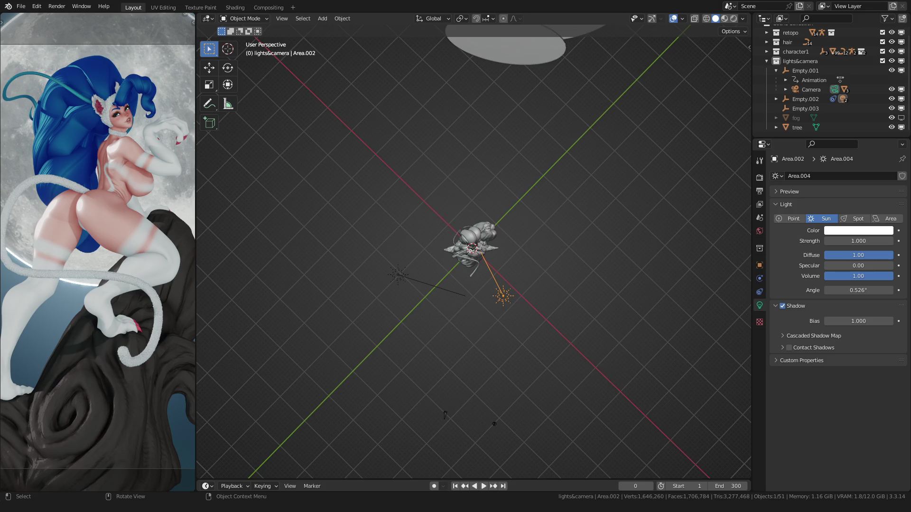
scroll(445, 415, up, 2)
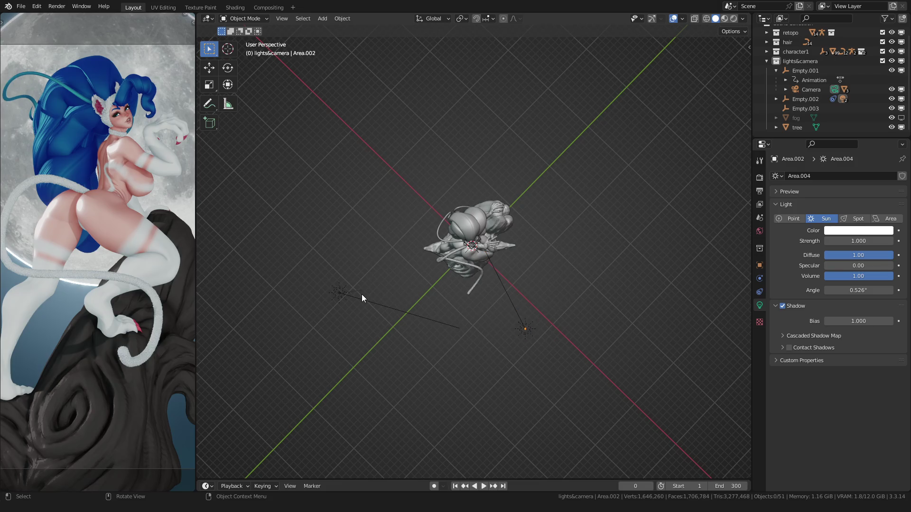
Re-aim the sun light below the statue by rotating it about the vertical Z axis
key(Delete)
click(528, 327)
key(r)
key(z)
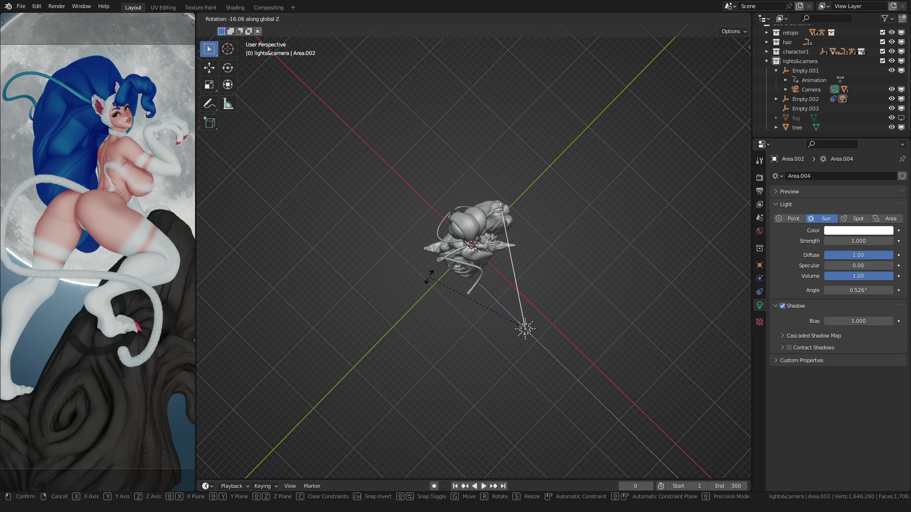
click(406, 287)
Turn the strength-2 sun Area.001 about Z to roughly -35°
click(340, 292)
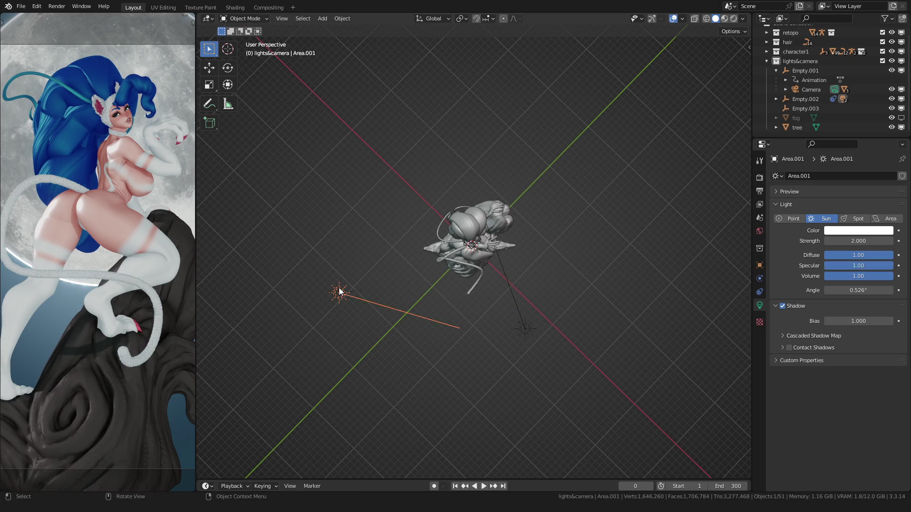
key(g)
key(Escape)
mouse_move(335, 285)
middle_down()
mouse_move(342, 265)
mouse_move(317, 259)
middle_up()
key(r)
key(z)
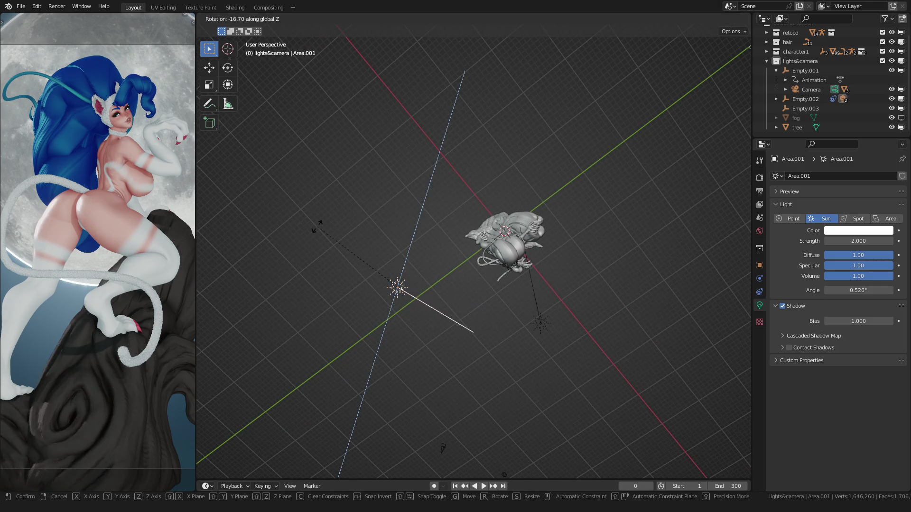
click(333, 194)
Move Area.001 far out to about X -14.08, Y 22.64 m and widen its angle
middle_drag(332, 234, 324, 242)
key(g)
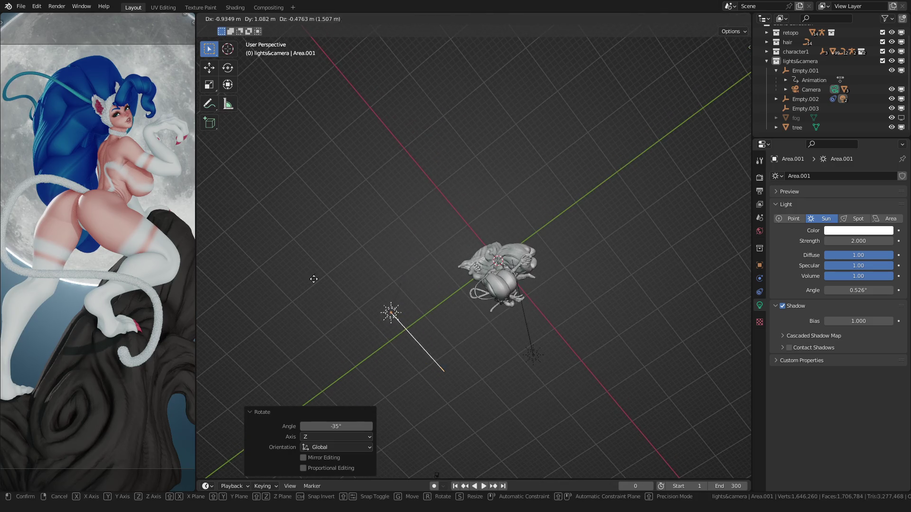
click(438, 174)
drag(858, 290, 875, 291)
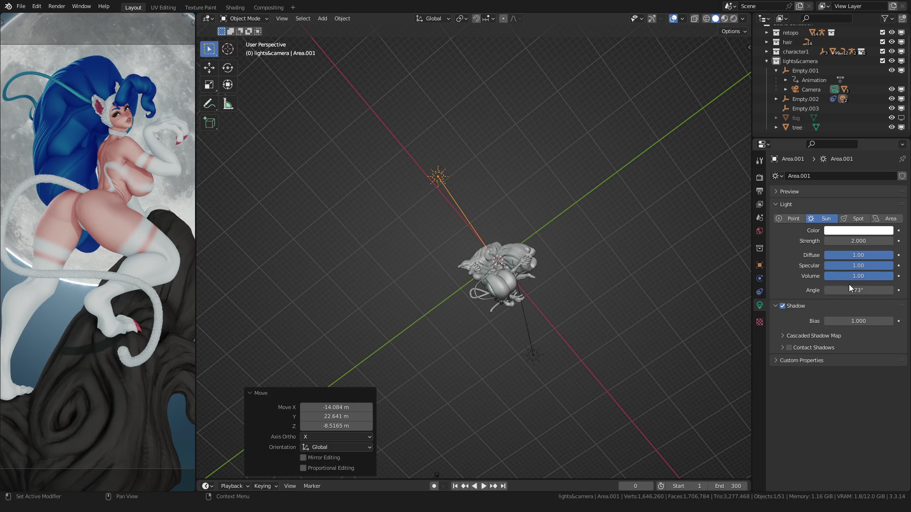
Raise the Area.001 sun's strength to 10 and turn it further about Z
double_click(847, 241)
text(0)
key(Return)
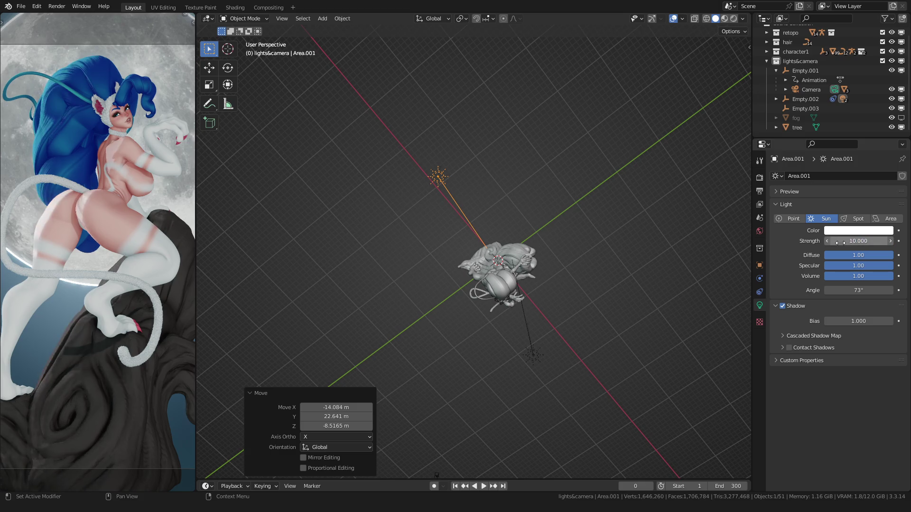
scroll(86, 244, down, 3)
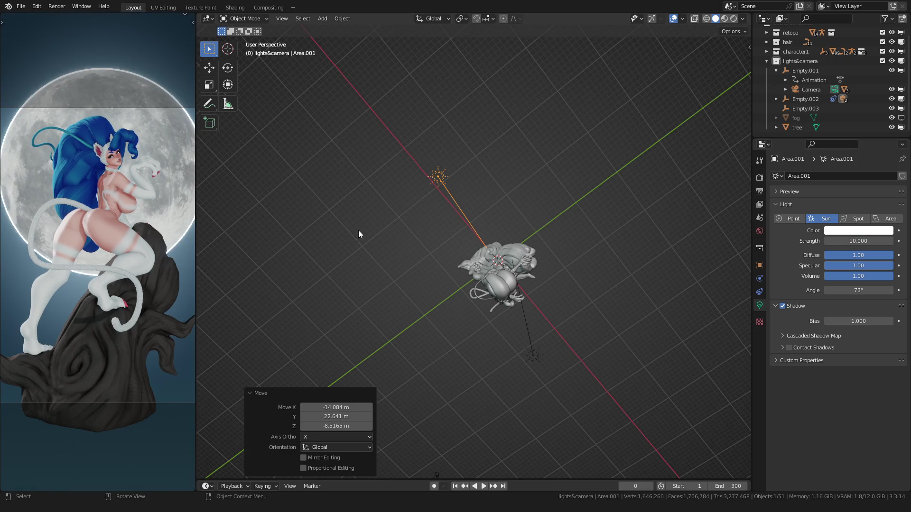
key(r)
key(z)
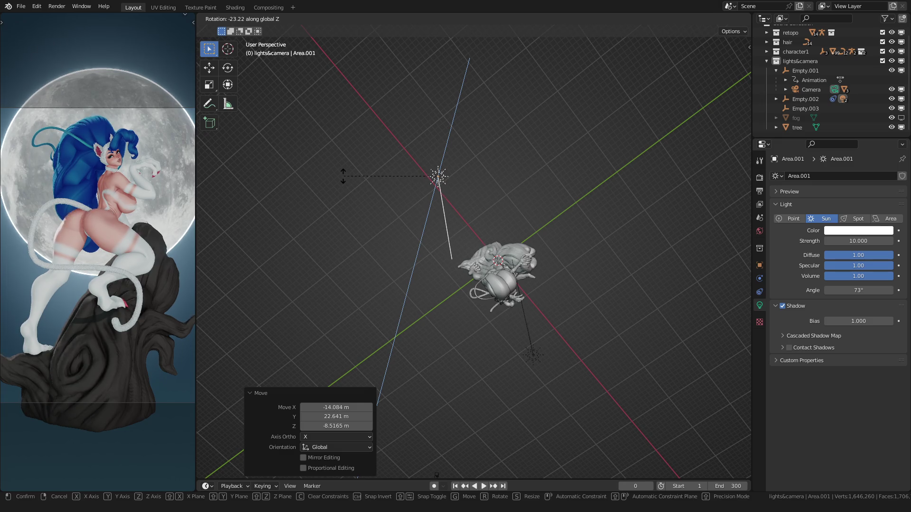
click(343, 176)
scroll(28, 167, up, 3)
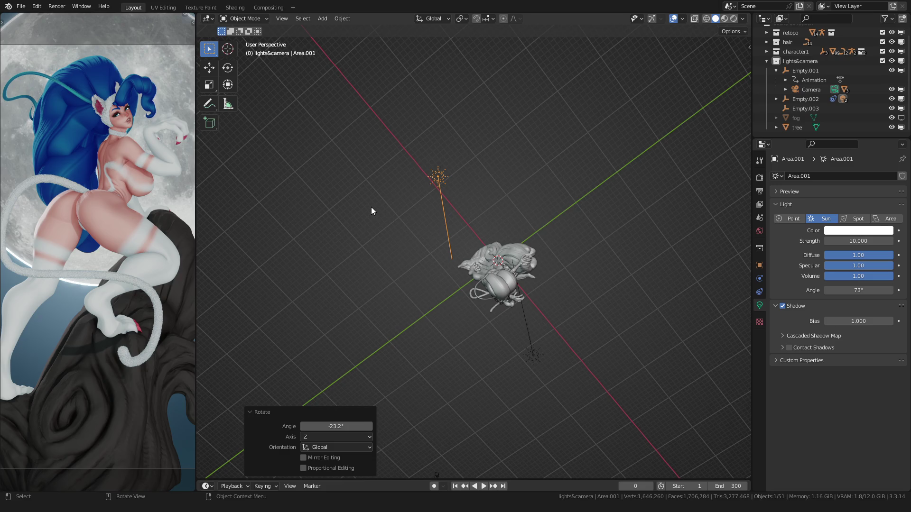
Turn the sun a further -23.2° about Z, then select the character's body mesh
mouse_move(372, 203)
middle_down()
mouse_move(370, 215)
mouse_move(431, 257)
middle_up()
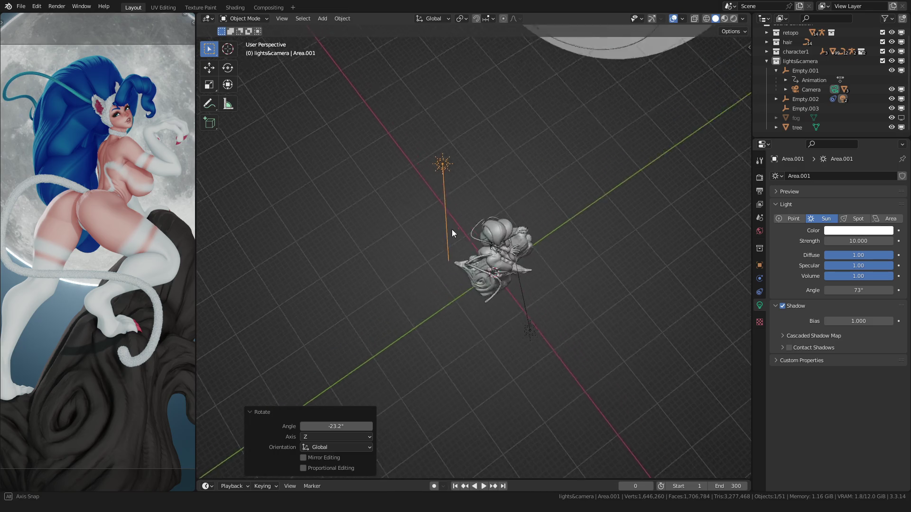
key(r)
key(z)
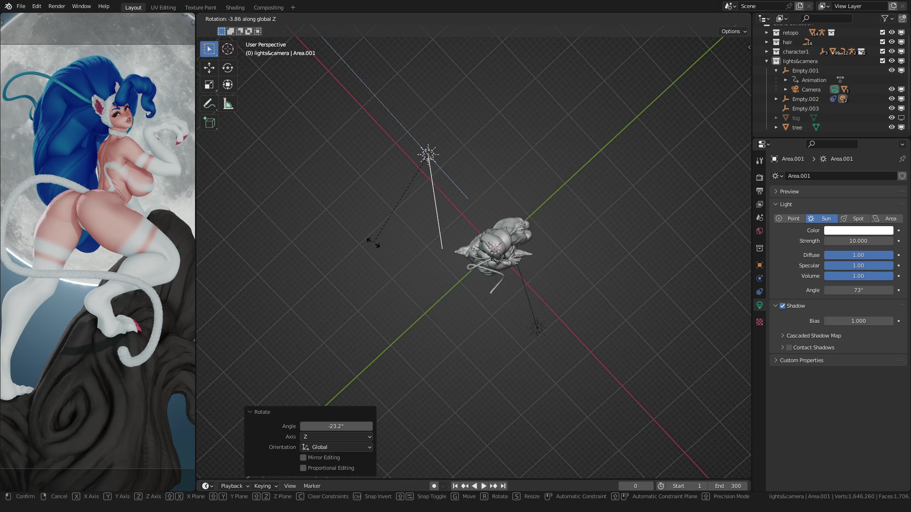
click(374, 245)
mouse_move(385, 286)
middle_down()
mouse_move(425, 234)
mouse_move(484, 241)
middle_up()
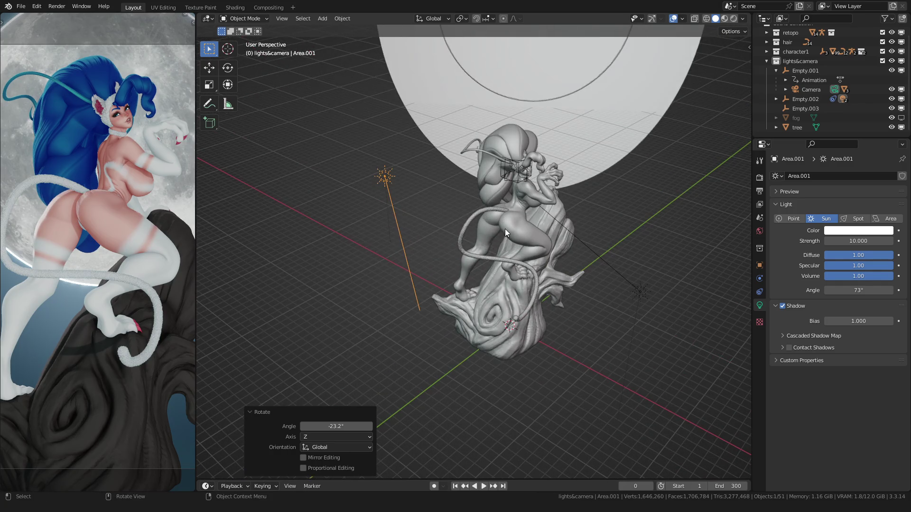
click(504, 228)
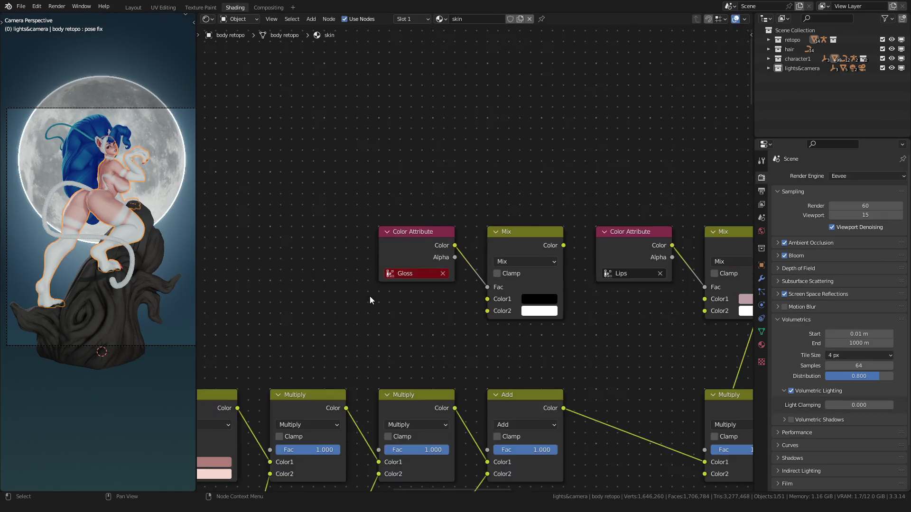
scroll(369, 296, down, 3)
scroll(341, 255, down, 2)
Tint the skin ColorRamp's bright stop a saturated cyan-blue in the HSV colour picker
mouse_move(340, 255)
middle_down()
mouse_move(456, 264)
mouse_move(467, 241)
middle_up()
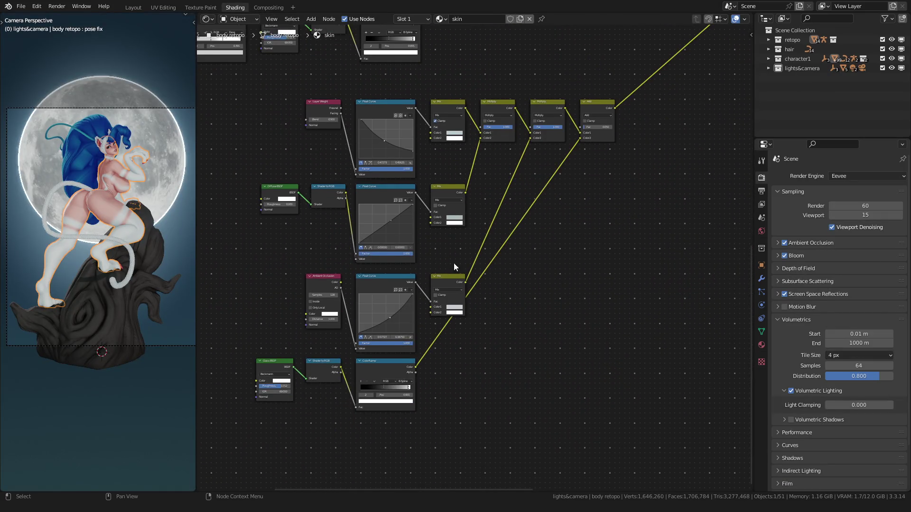
scroll(427, 299, up, 6)
scroll(397, 338, down, 2)
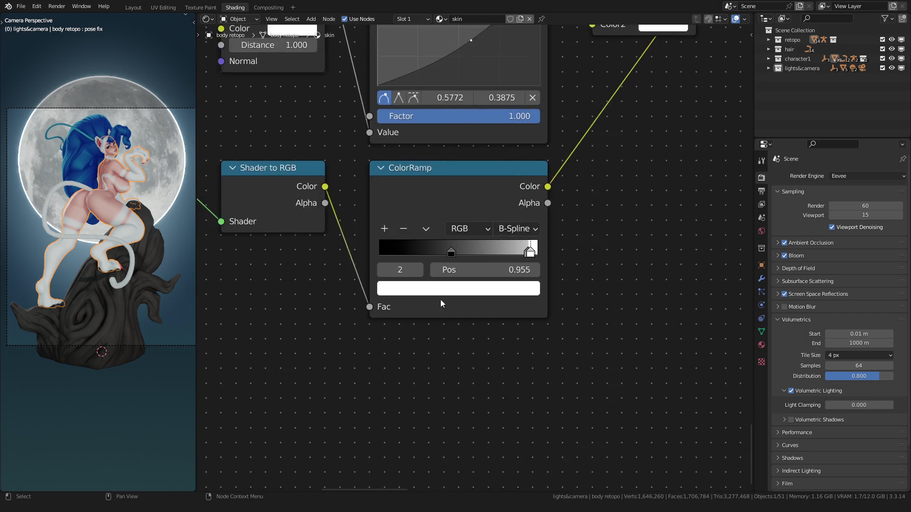
scroll(440, 300, up, 4)
click(404, 307)
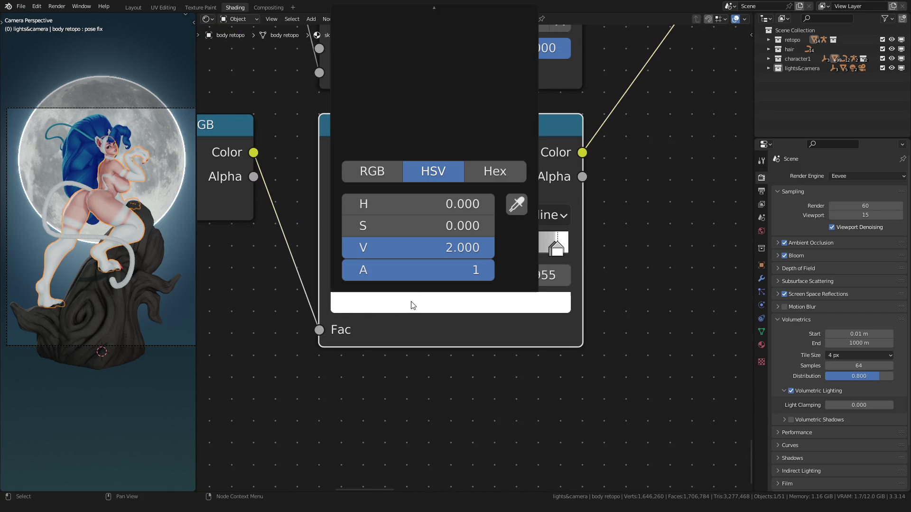
scroll(404, 306, down, 1)
click(427, 290)
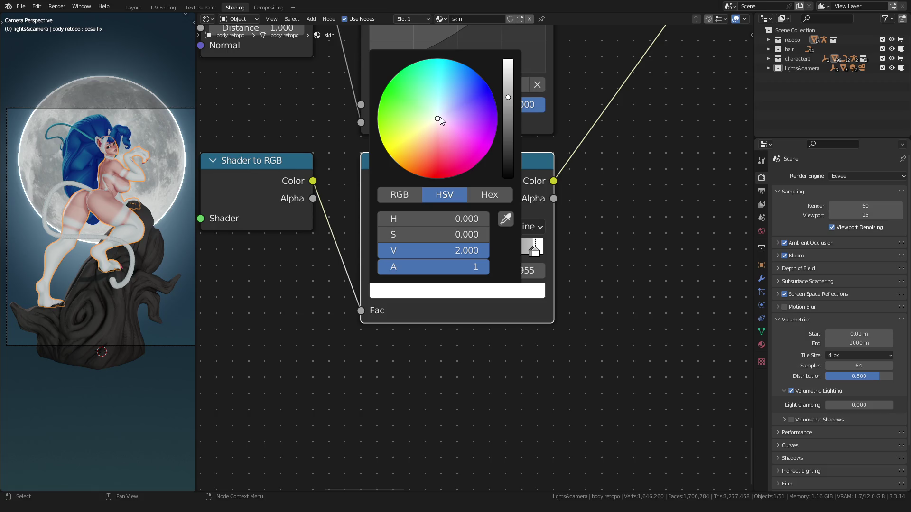
drag(438, 119, 444, 90)
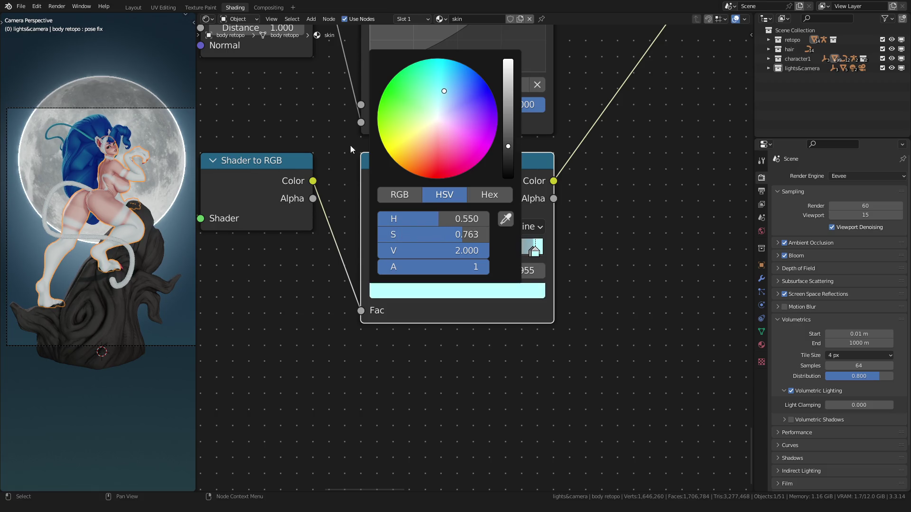
scroll(124, 228, up, 2)
scroll(114, 242, up, 4)
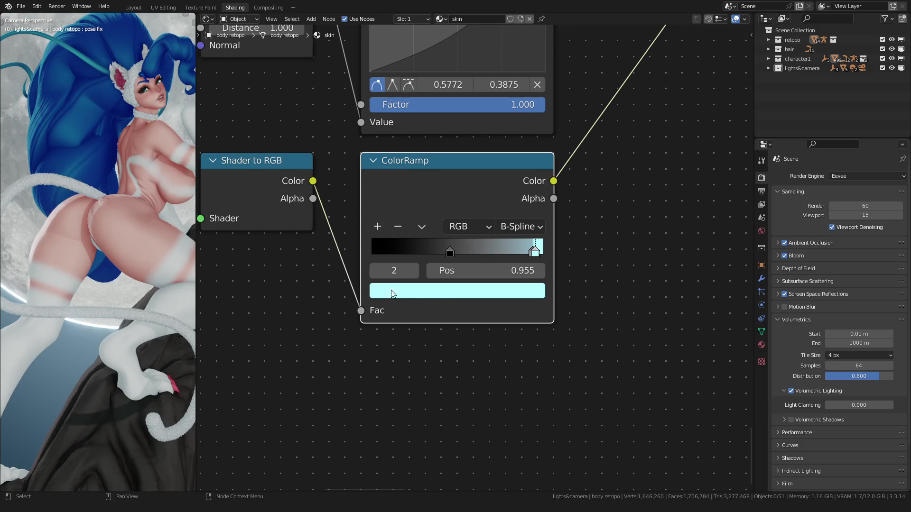
click(451, 292)
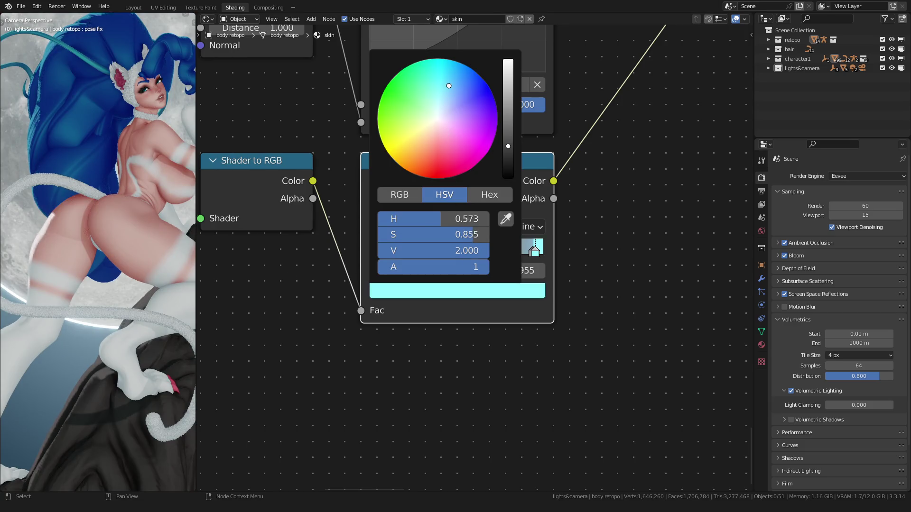
mouse_move(448, 86)
mouse_down()
mouse_move(450, 73)
mouse_move(465, 75)
mouse_up()
scroll(342, 231, down, 3)
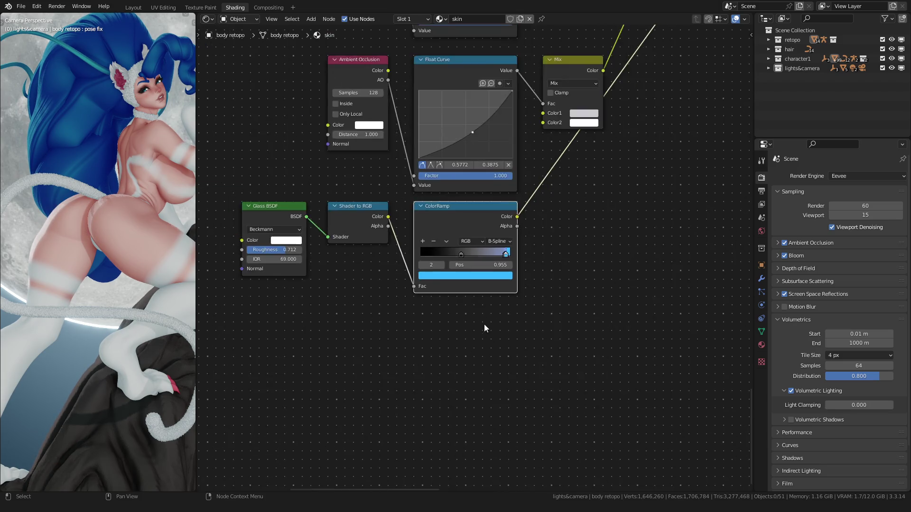
scroll(483, 327, down, 2)
scroll(417, 248, up, 4)
scroll(416, 248, up, 1)
Try an Add node Fac of 1, undo back to 0.050, and show the skin material's settings
double_click(431, 191)
text(1)
key(Return)
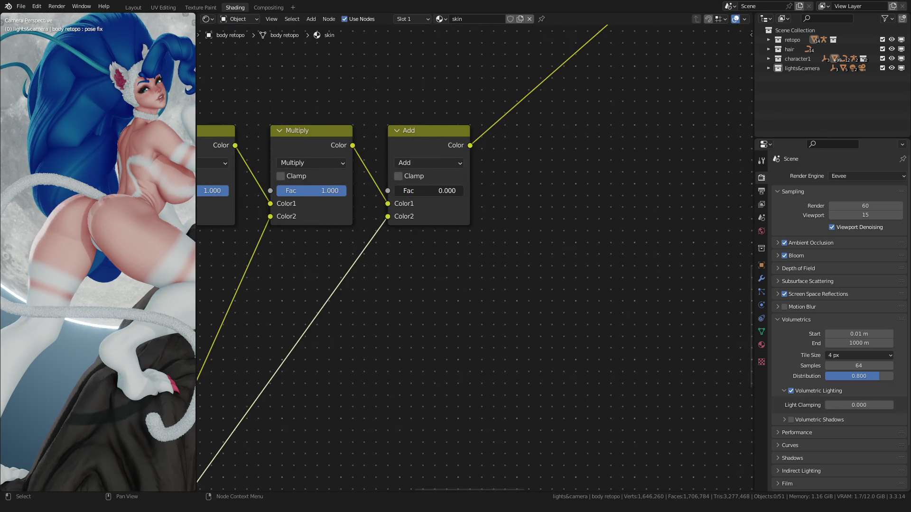
key(ctrl+z)
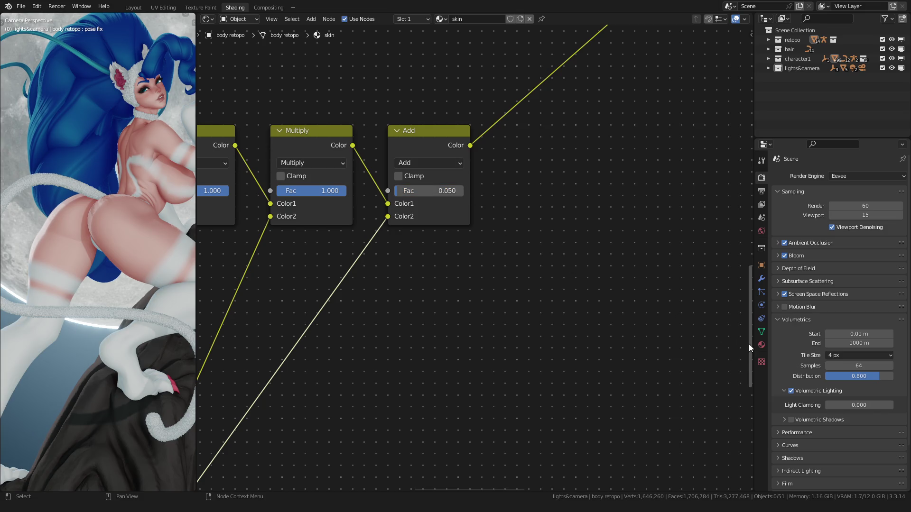
click(763, 345)
scroll(523, 312, down, 5)
scroll(509, 241, down, 3)
Reconnect the Shader to RGB output into the ColorRamp Fac and return to the Layout workspace
mouse_move(357, 380)
middle_down()
mouse_move(434, 283)
mouse_move(454, 234)
middle_up()
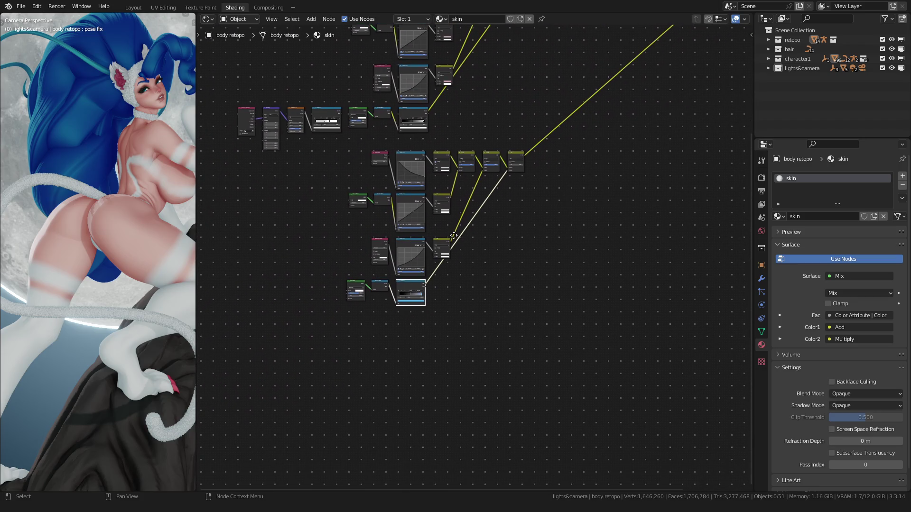
scroll(103, 342, up, 3)
scroll(66, 318, up, 3)
scroll(88, 282, up, 4)
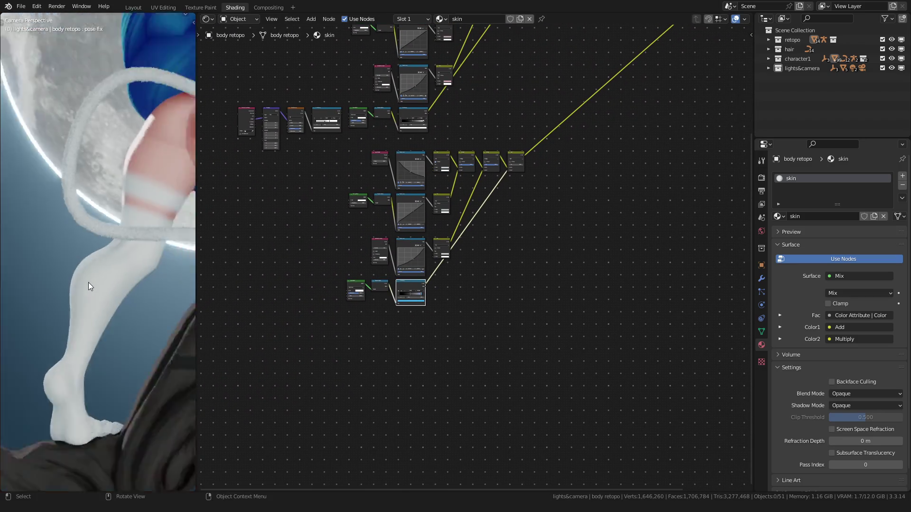
scroll(88, 282, up, 3)
scroll(88, 283, up, 3)
scroll(87, 285, up, 2)
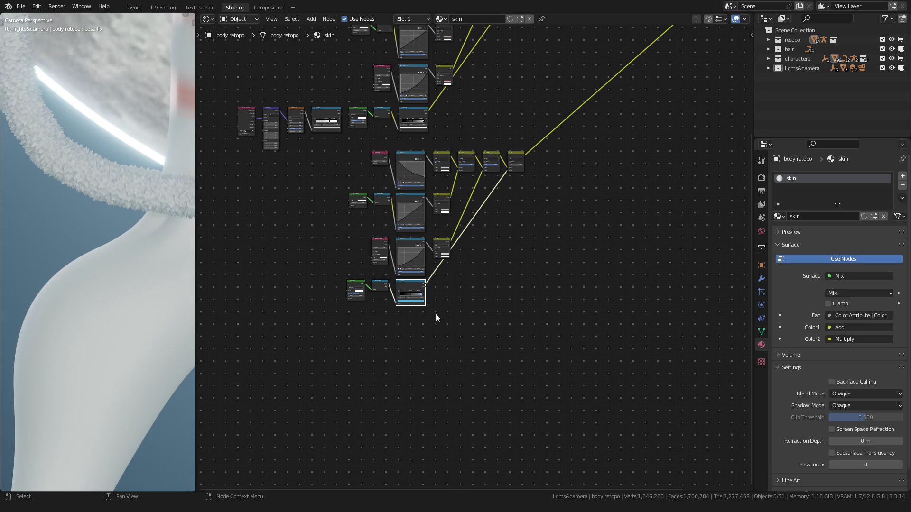
scroll(411, 328, up, 4)
scroll(411, 329, up, 2)
scroll(412, 299, up, 2)
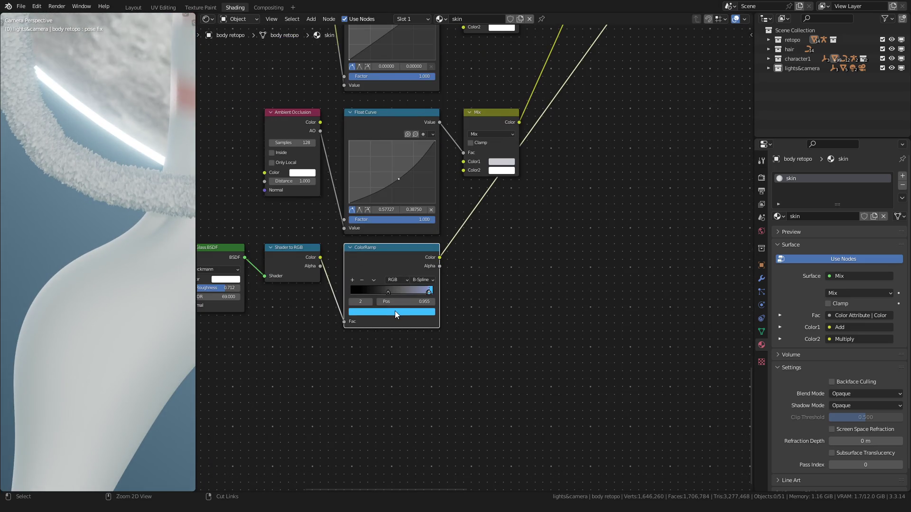
scroll(418, 282, down, 4)
scroll(416, 370, down, 1)
scroll(452, 316, up, 5)
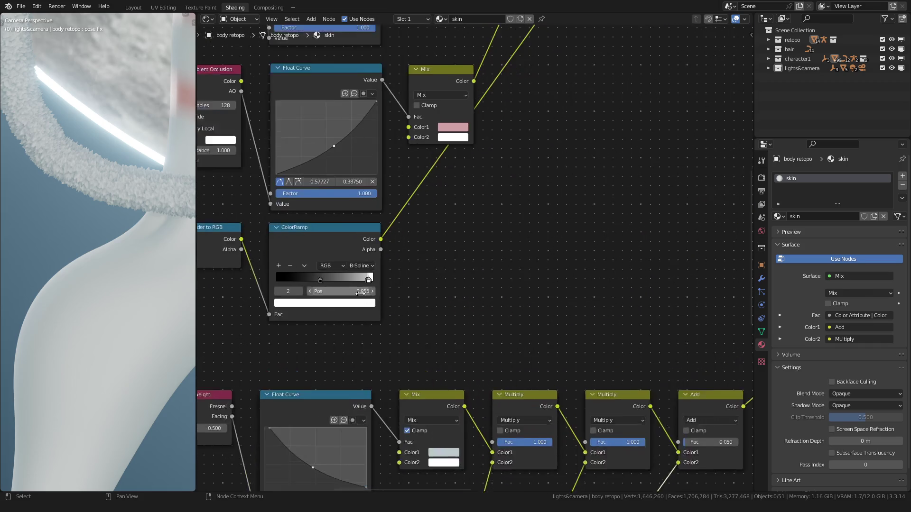
scroll(318, 308, up, 2)
scroll(56, 270, down, 4)
scroll(37, 340, down, 4)
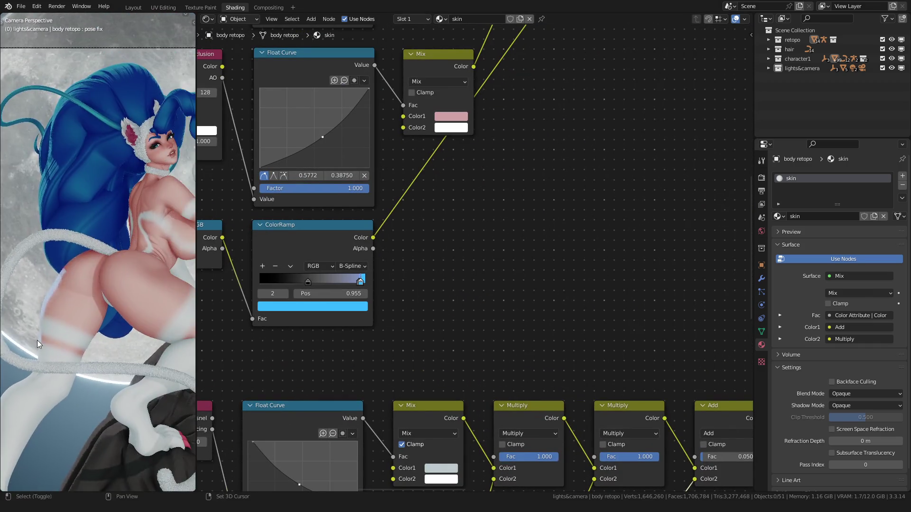
scroll(75, 302, down, 3)
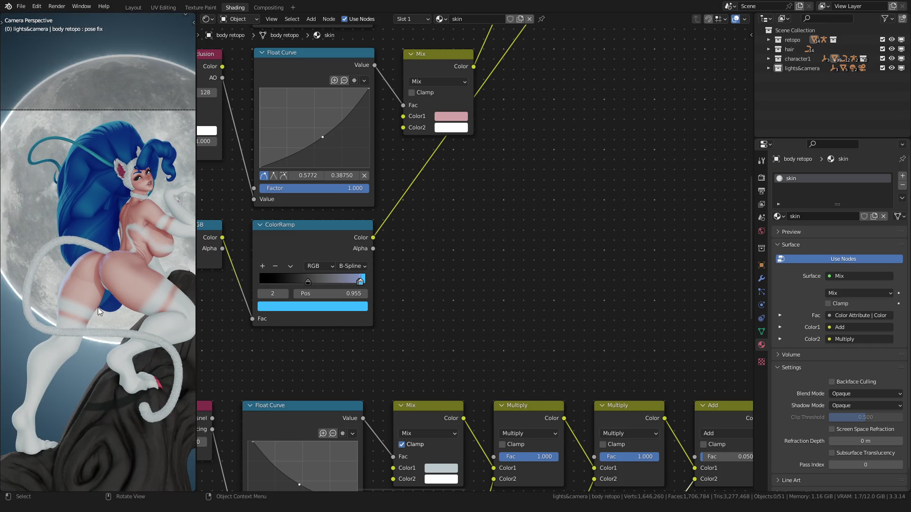
shift+middle_drag(98, 307, 83, 304)
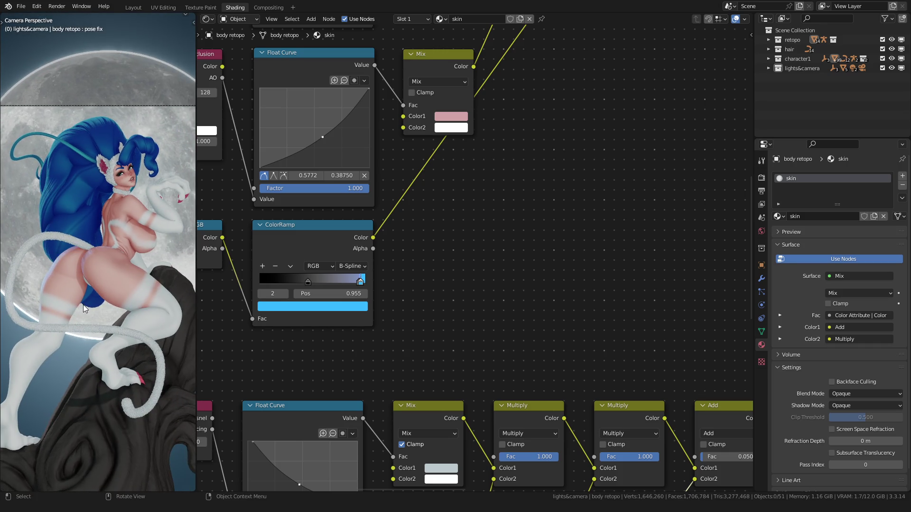
scroll(84, 305, down, 4)
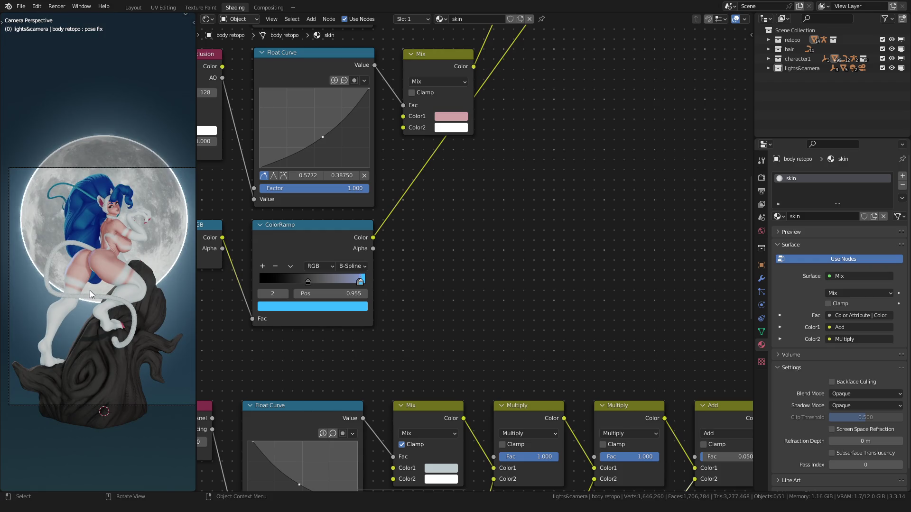
scroll(386, 339, down, 3)
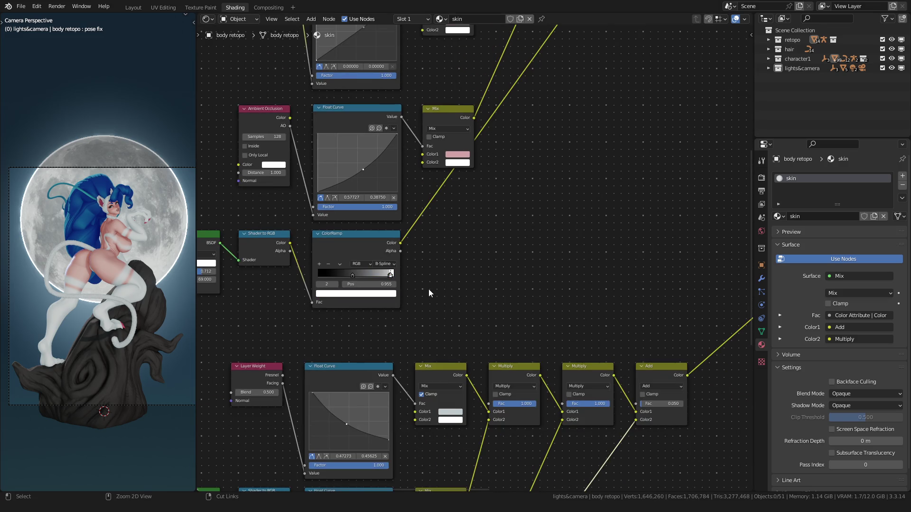
scroll(429, 290, down, 4)
scroll(388, 350, down, 3)
scroll(392, 315, up, 4)
scroll(398, 267, up, 3)
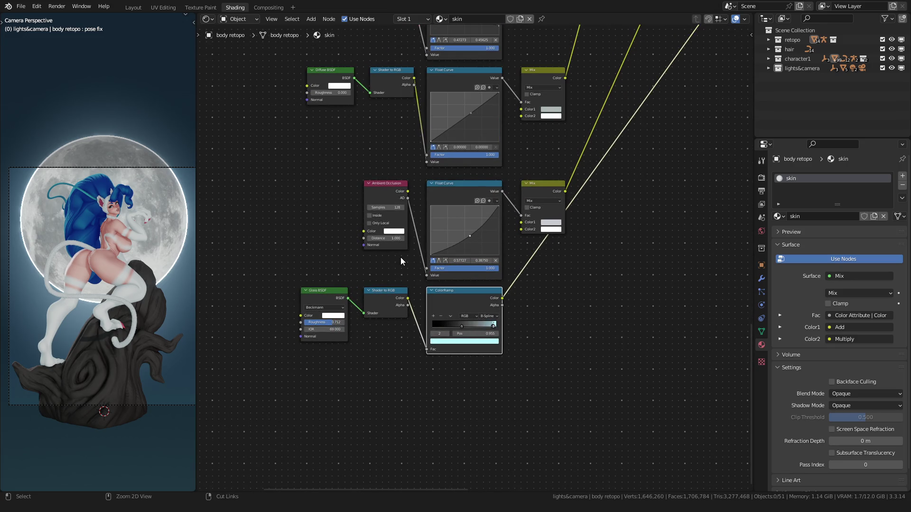
drag(407, 306, 429, 349)
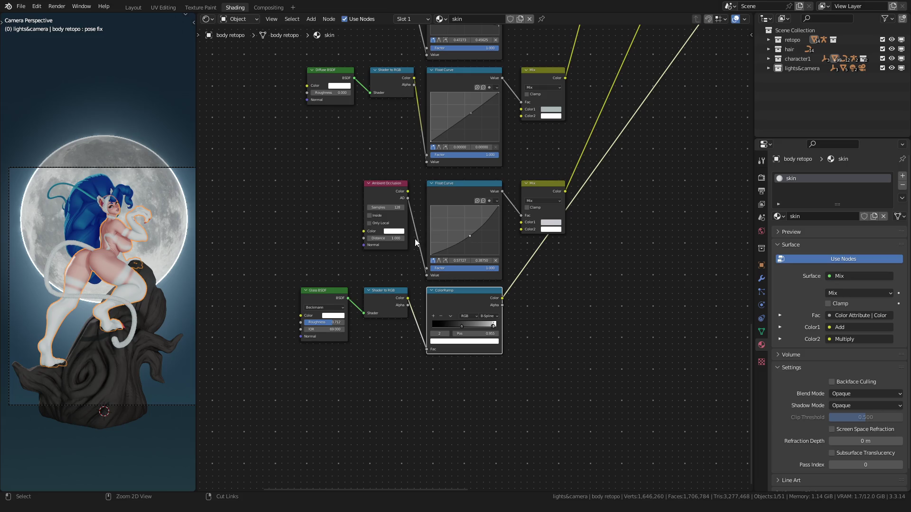
scroll(420, 314, up, 3)
scroll(407, 276, up, 3)
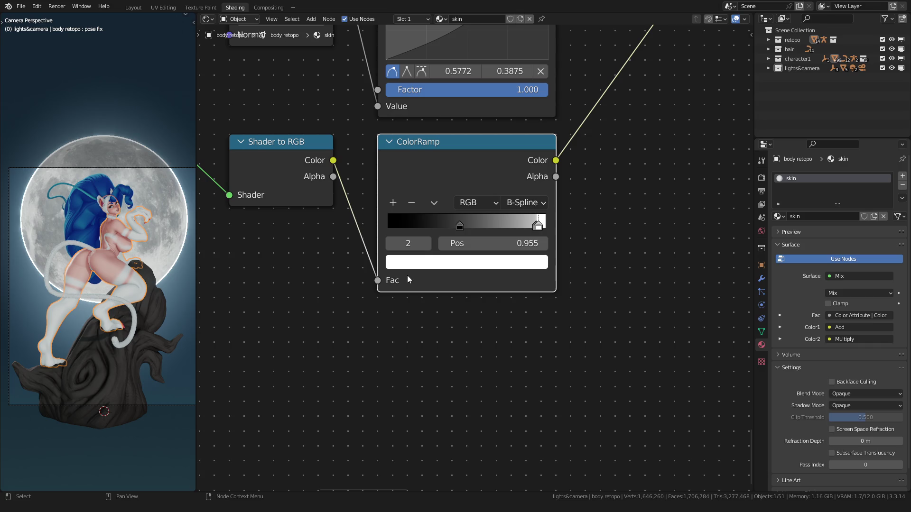
click(134, 8)
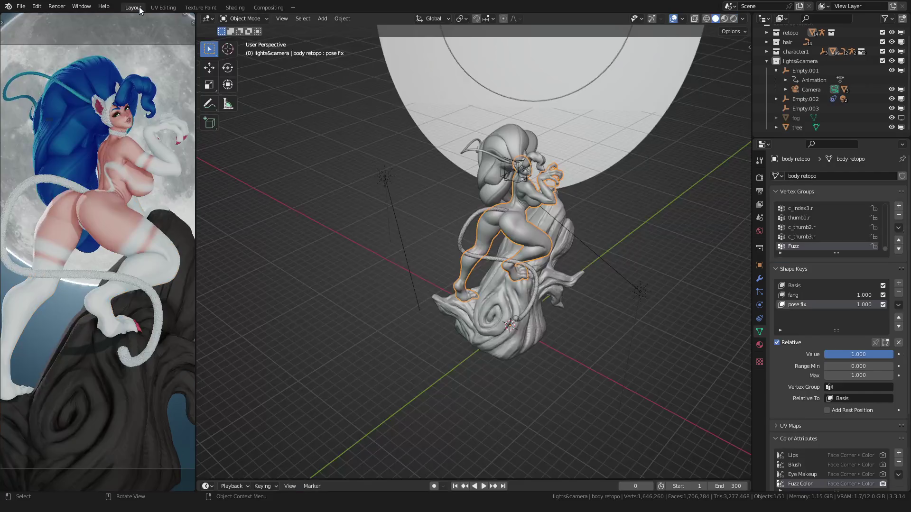
scroll(107, 228, down, 3)
scroll(107, 228, up, 2)
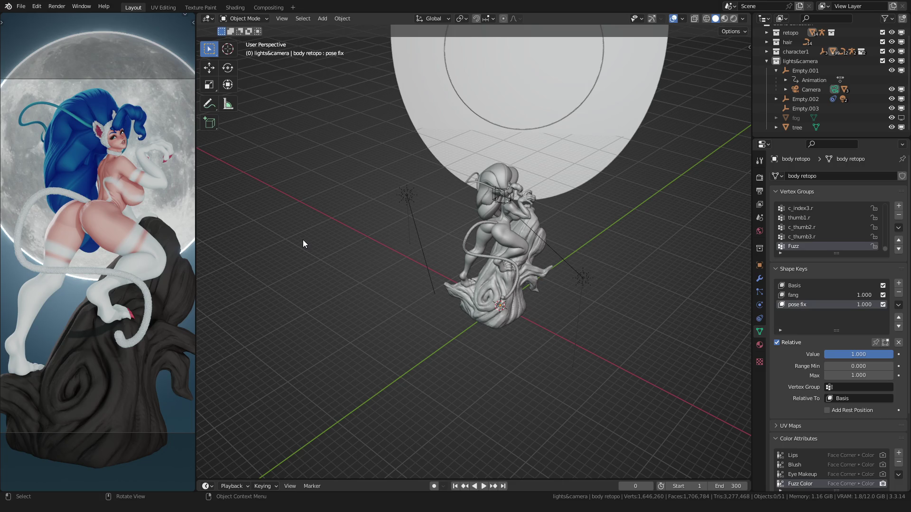
Select the strength-10 sun and swing it around the vertical Z axis
click(584, 279)
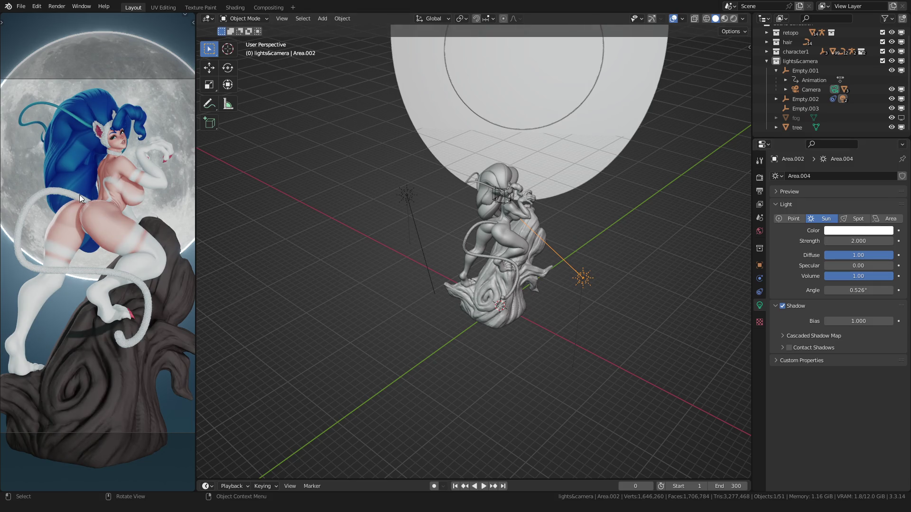
middle_drag(383, 262, 385, 261)
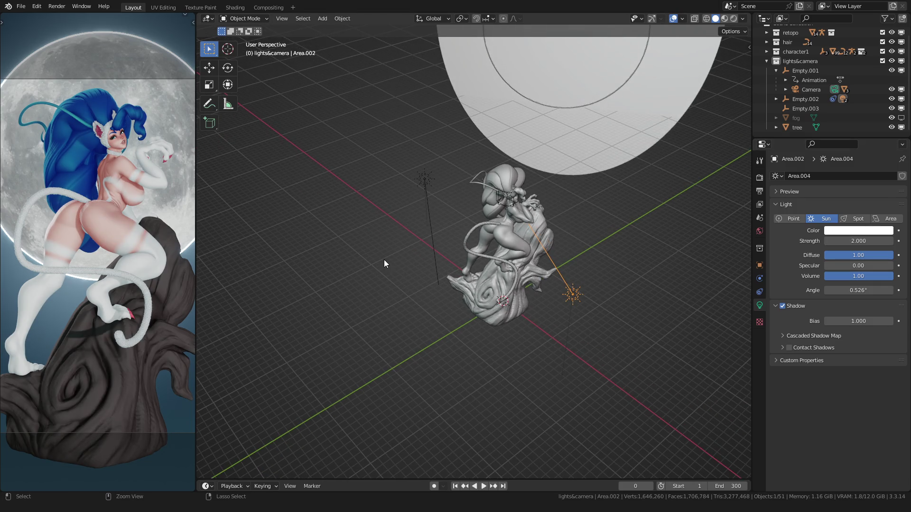
key(ctrl+z)
key(ctrl+z)
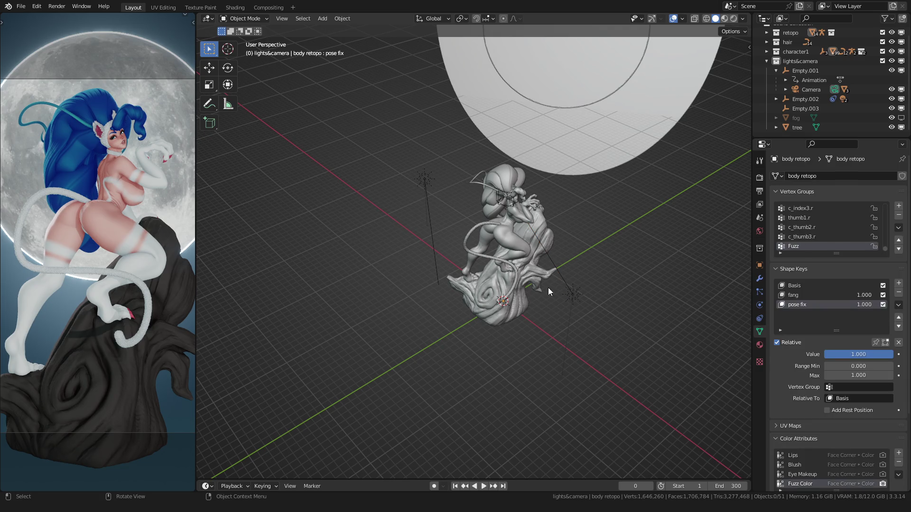
scroll(135, 267, down, 2)
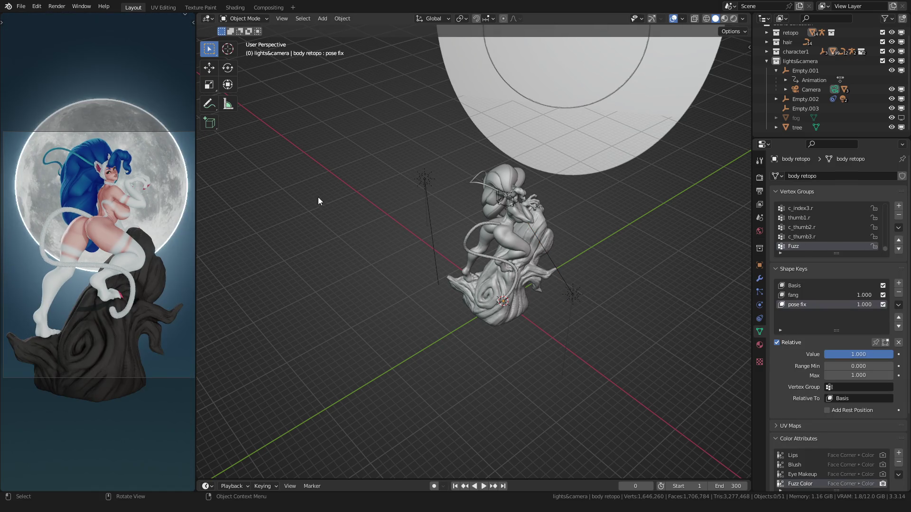
click(424, 183)
scroll(398, 196, down, 1)
key(r)
key(z)
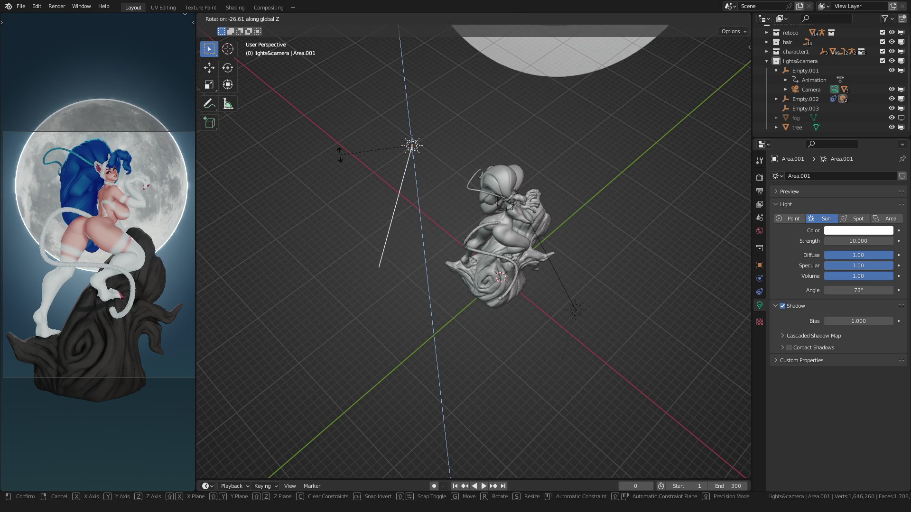
click(341, 141)
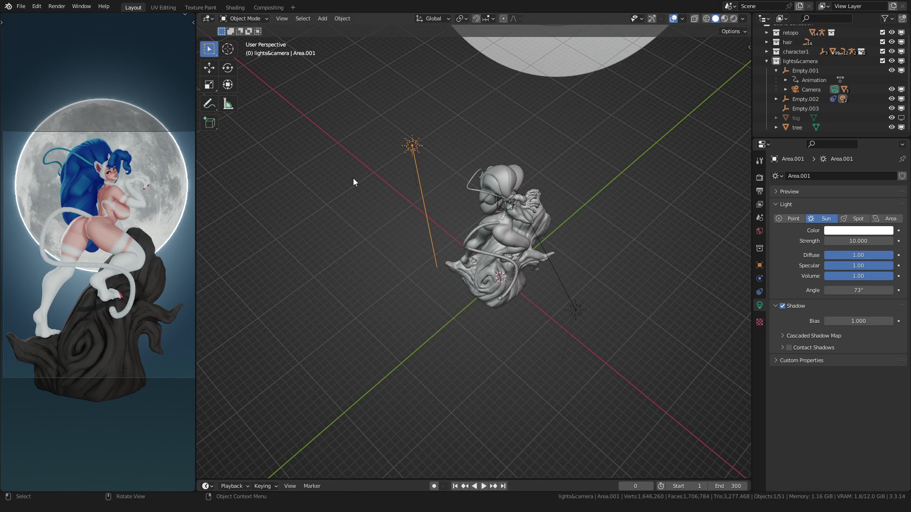
From top view, duplicate the sun and place the copy beside the statue
key(KP_7)
key(shift+d)
click(541, 85)
key(shift+d)
click(701, 265)
key(r)
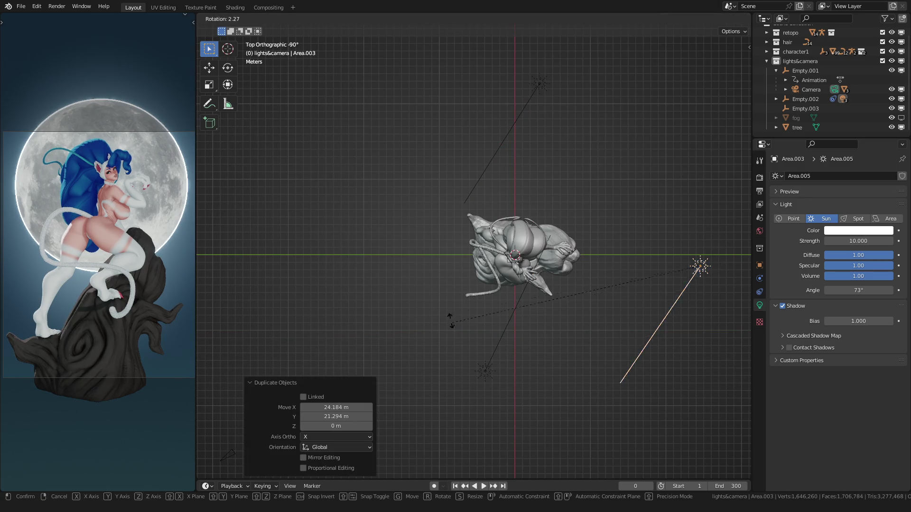
Turn the right-hand sun copy about -3.8° and reduce its angle from 73° to 50°
click(482, 223)
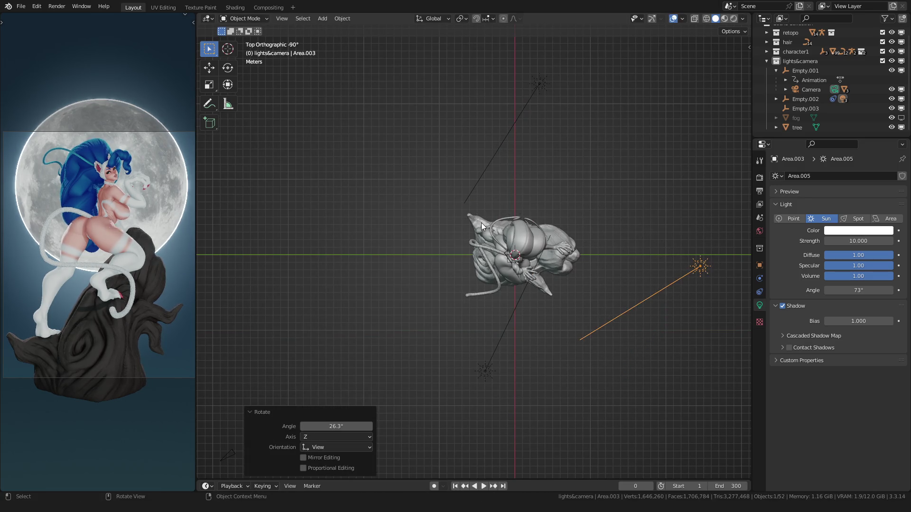
scroll(86, 222, up, 2)
scroll(75, 235, up, 2)
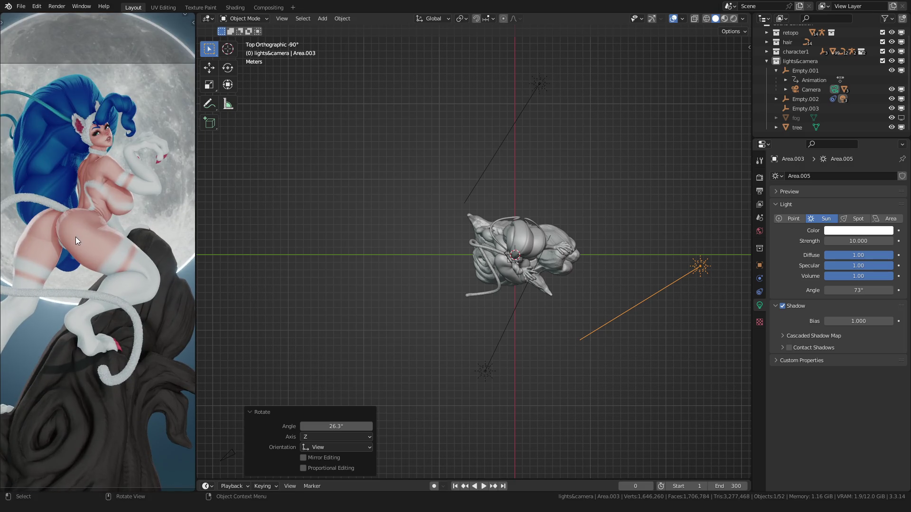
scroll(76, 237, up, 2)
scroll(52, 250, up, 2)
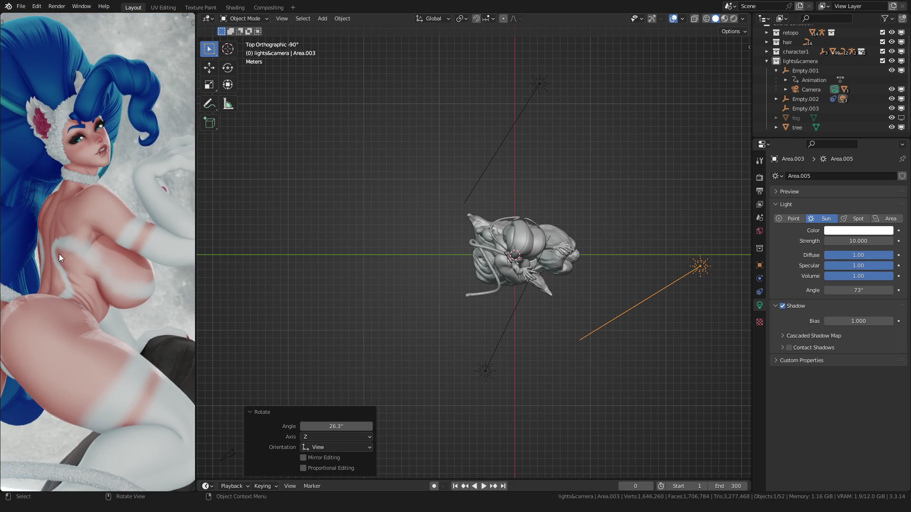
scroll(60, 254, down, 5)
scroll(82, 230, down, 2)
scroll(78, 239, down, 1)
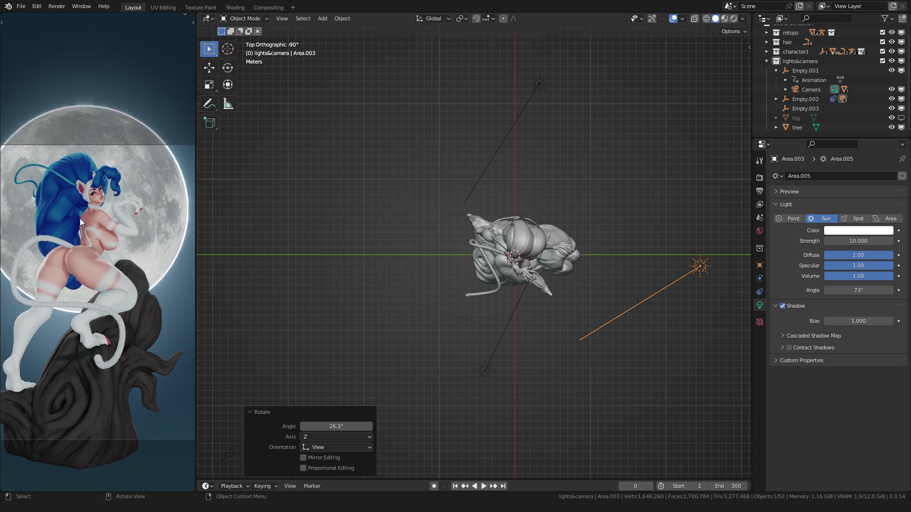
scroll(80, 219, up, 2)
key(r)
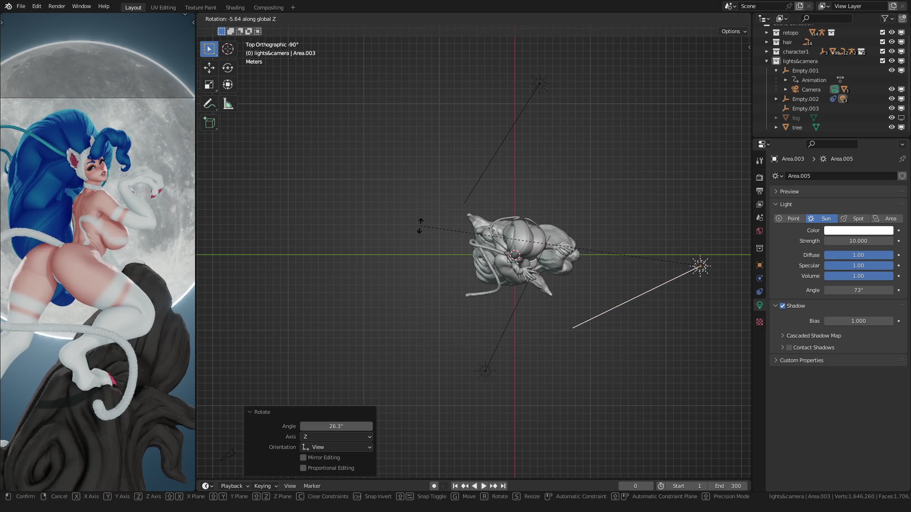
click(423, 235)
double_click(829, 291)
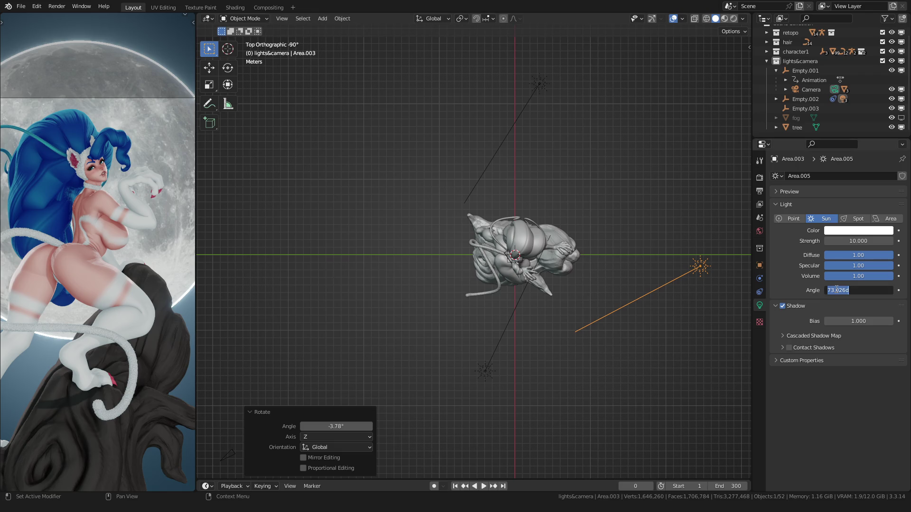
text(50)
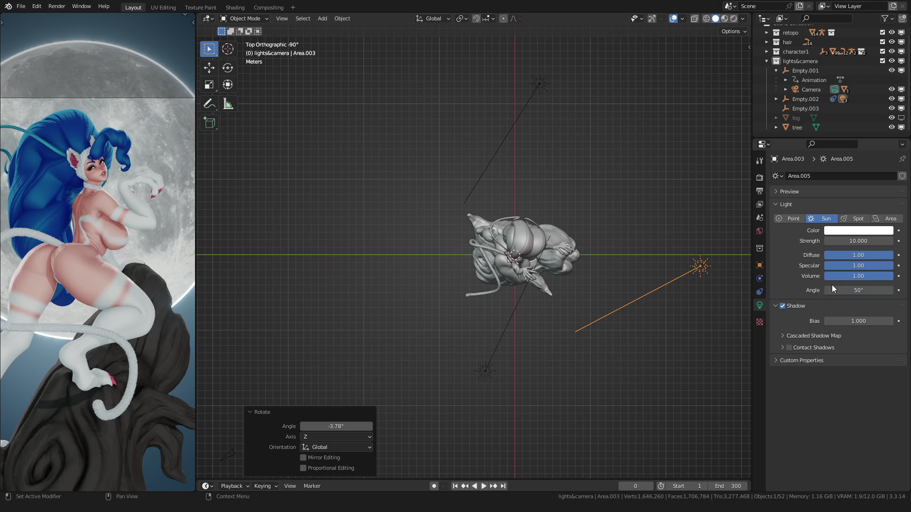
key(Return)
click(539, 83)
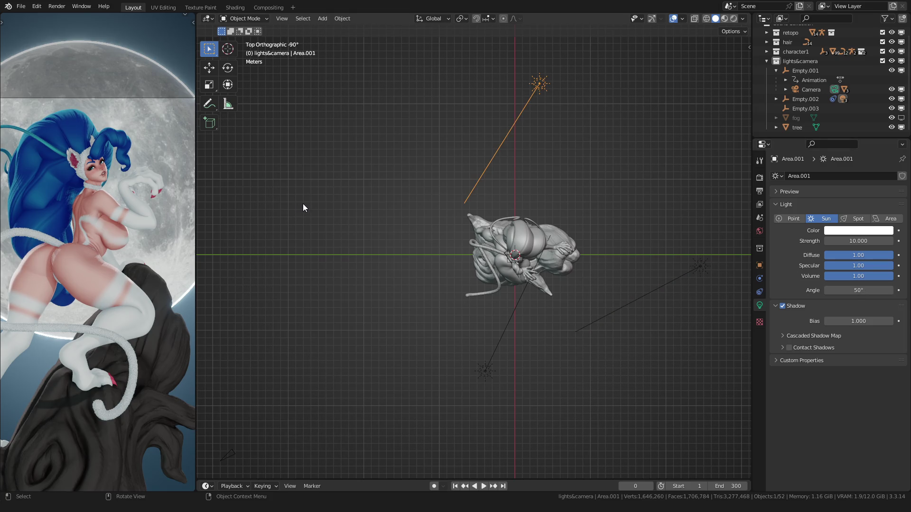
Re-aim the lower Area.002 sun with several successive rotations
click(484, 371)
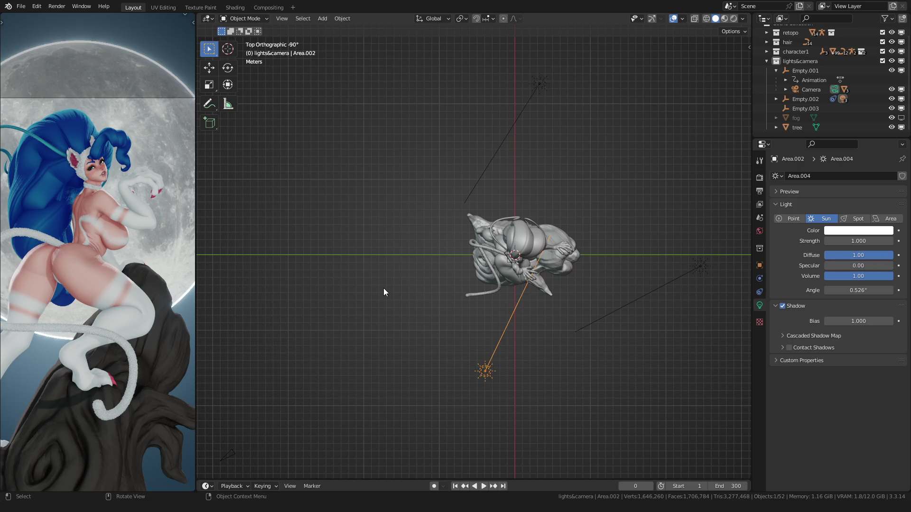
key(r)
click(381, 262)
key(r)
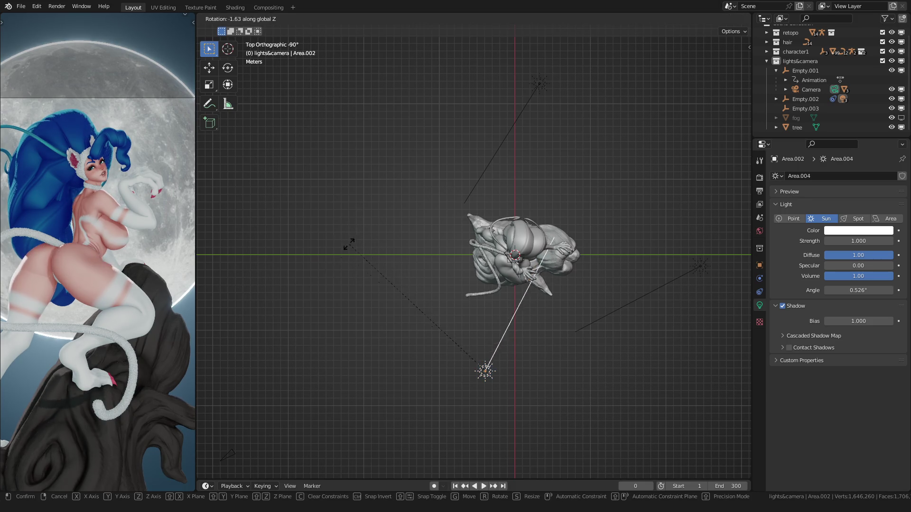
click(350, 242)
key(r)
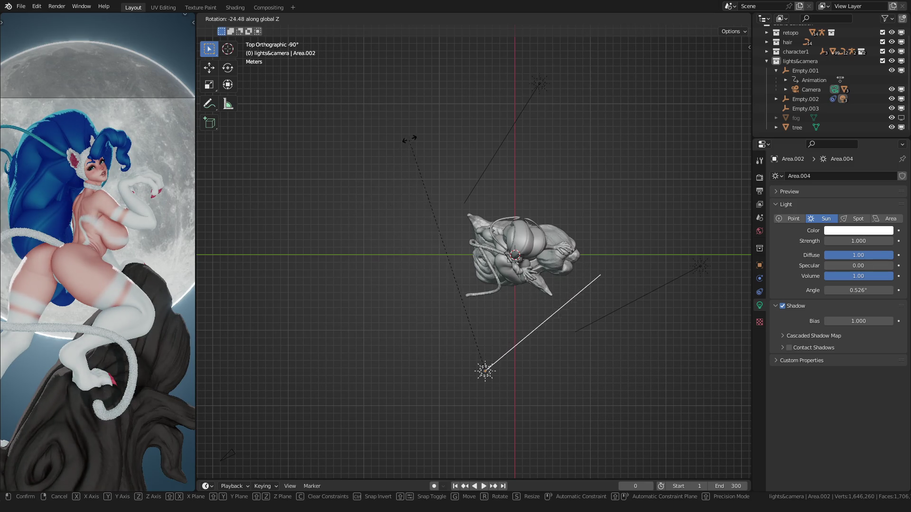
click(447, 121)
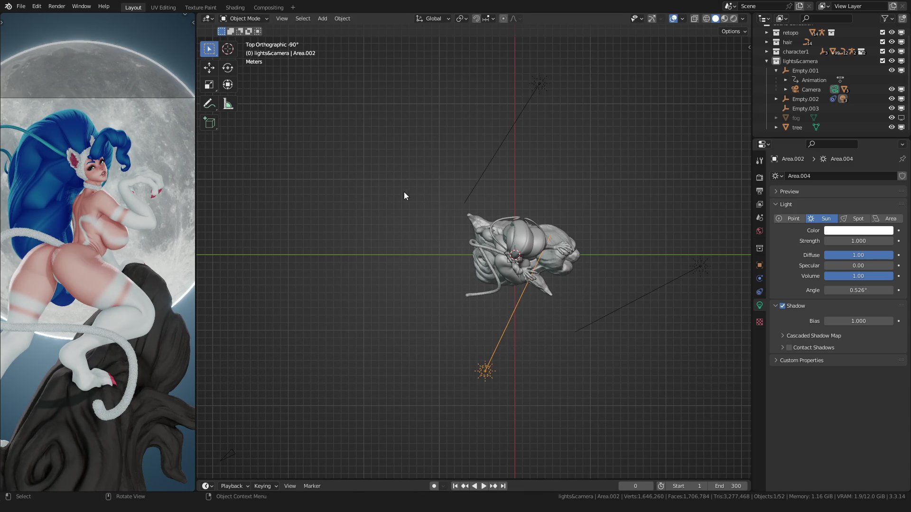
key(r)
click(481, 102)
scroll(89, 198, up, 4)
Move the lower sun about -2.8, -5.2, 6.1 m to sit beside the statue's head
mouse_move(421, 280)
middle_down()
mouse_move(460, 194)
mouse_move(510, 280)
middle_up()
key(g)
click(439, 213)
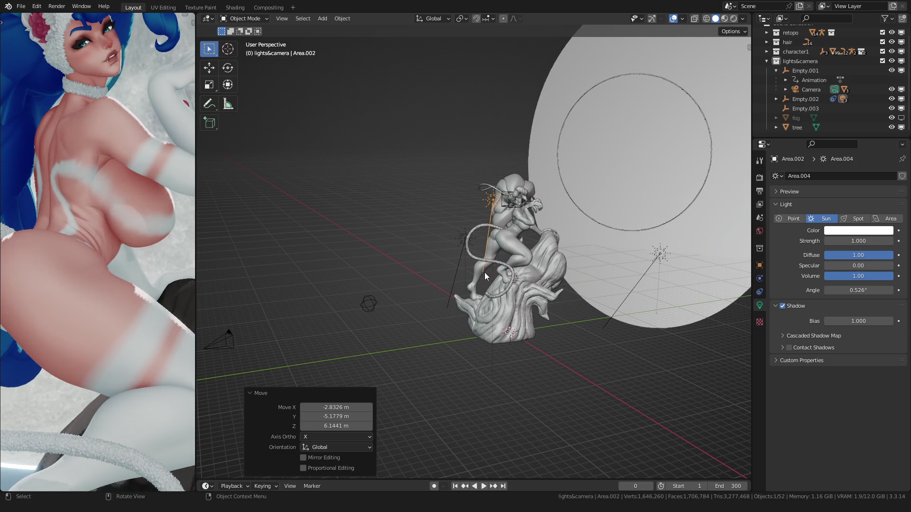
scroll(85, 218, down, 3)
scroll(86, 218, up, 3)
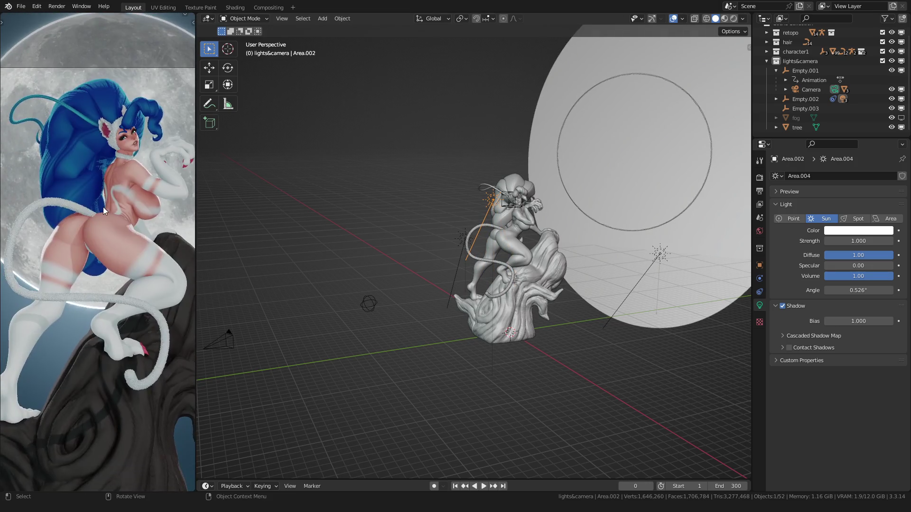
Turn the lower sun -19.7° about Z, then adjust its direction once more
middle_drag(388, 213, 391, 232)
key(r)
key(z)
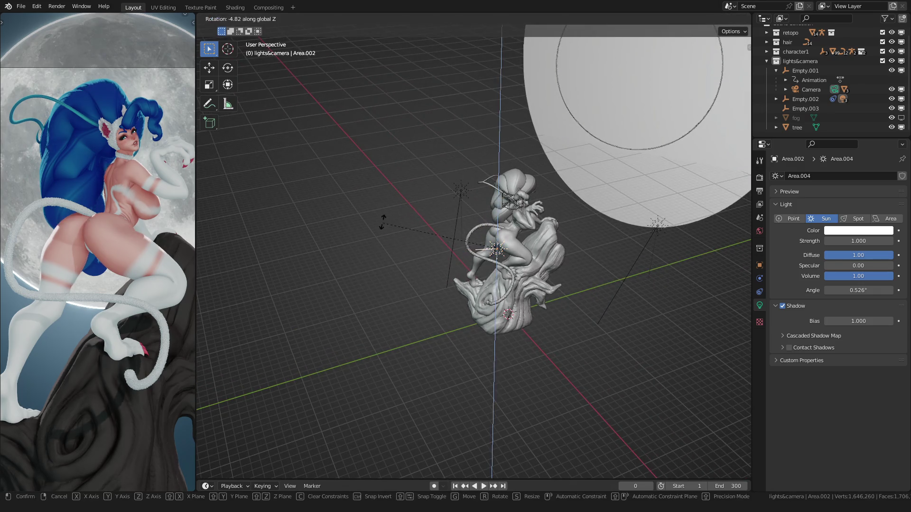
click(376, 183)
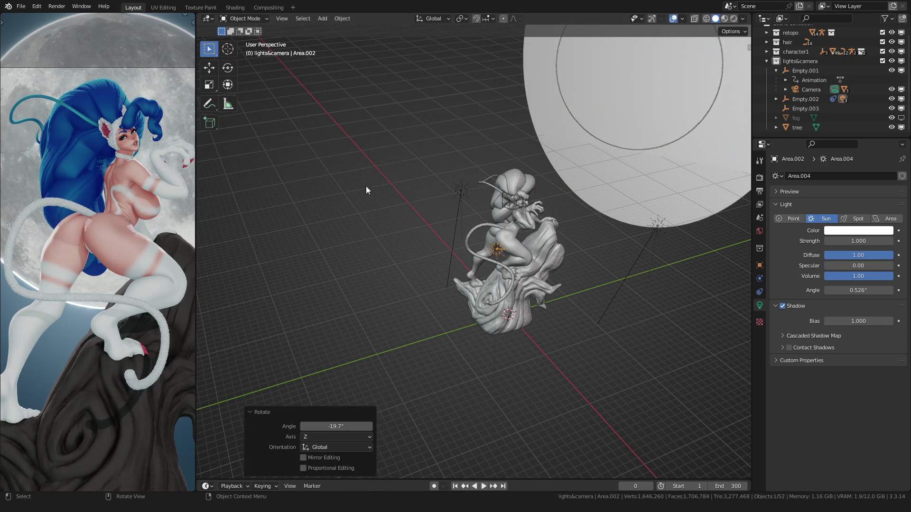
scroll(114, 192, up, 3)
scroll(91, 291, down, 3)
scroll(105, 207, up, 3)
scroll(105, 207, up, 2)
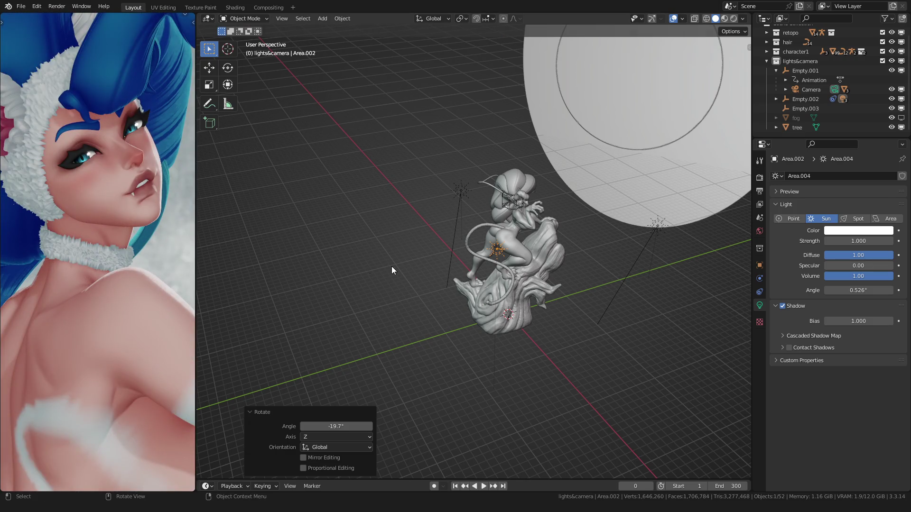
key(r)
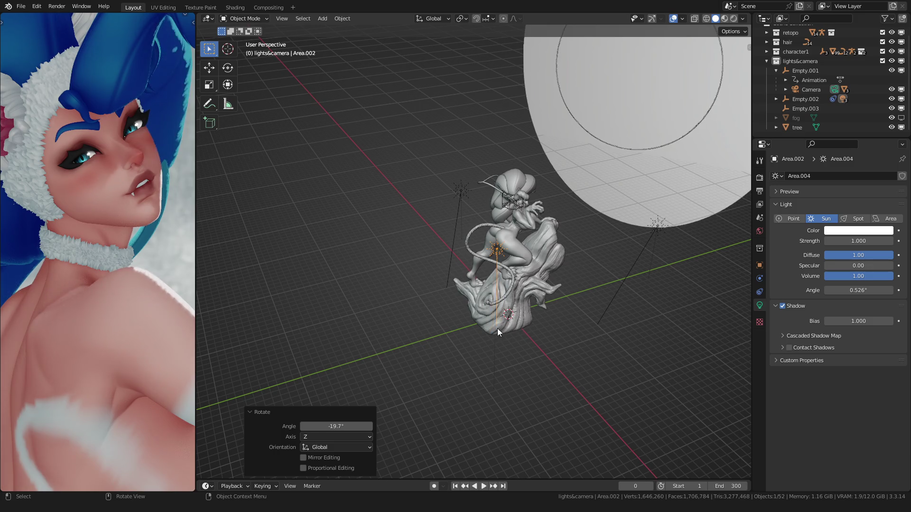
click(459, 253)
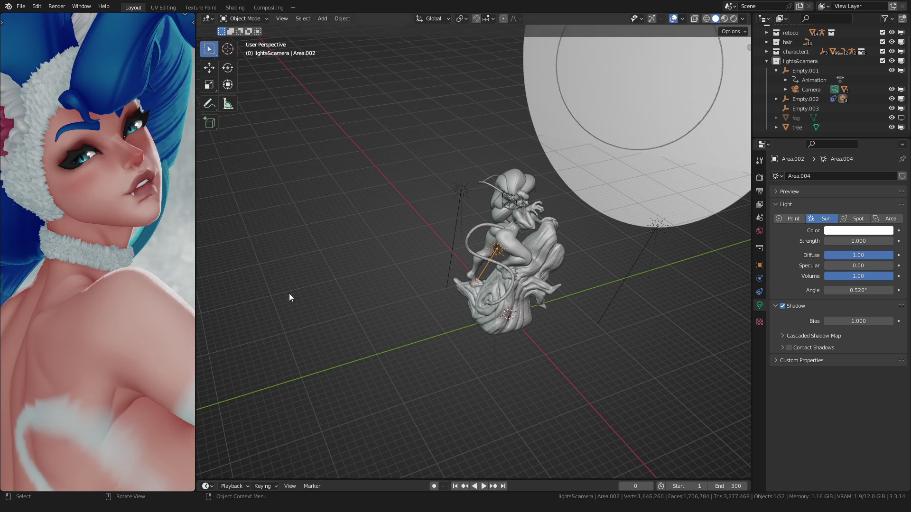
scroll(124, 290, down, 3)
scroll(125, 290, up, 1)
scroll(108, 224, up, 2)
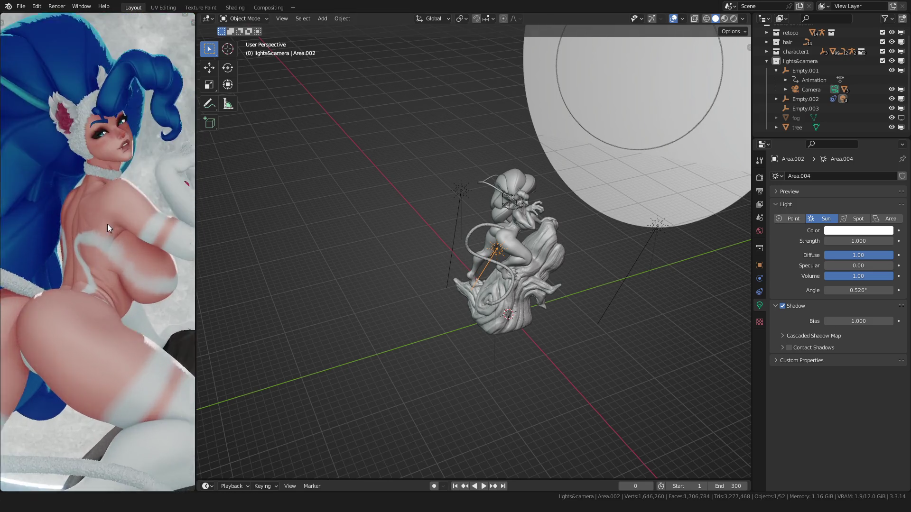
scroll(93, 254, up, 3)
scroll(119, 218, down, 2)
scroll(91, 281, down, 3)
Pan the reference artwork toward the figure and deselect all objects
click(86, 262)
scroll(86, 261, up, 3)
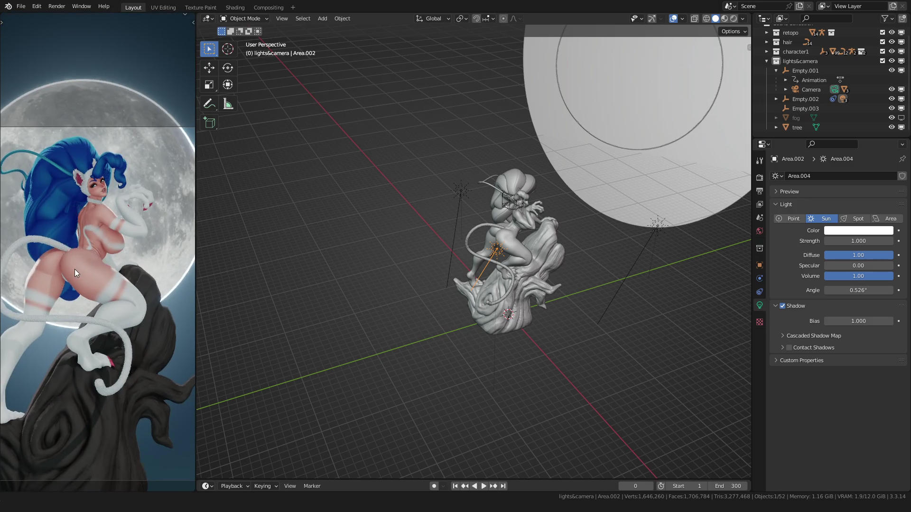
drag(86, 261, 101, 266)
scroll(411, 278, up, 2)
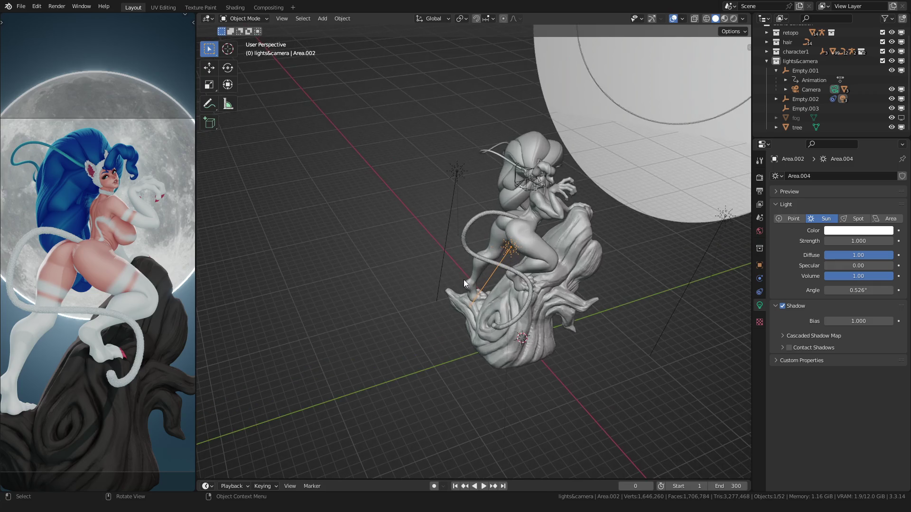
middle_drag(463, 279, 475, 277)
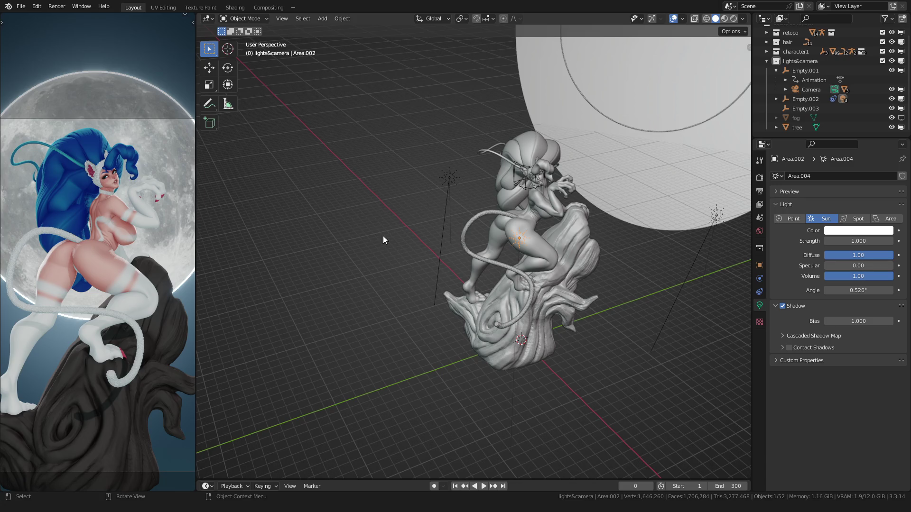
scroll(425, 250, down, 3)
key(w)
click(421, 254)
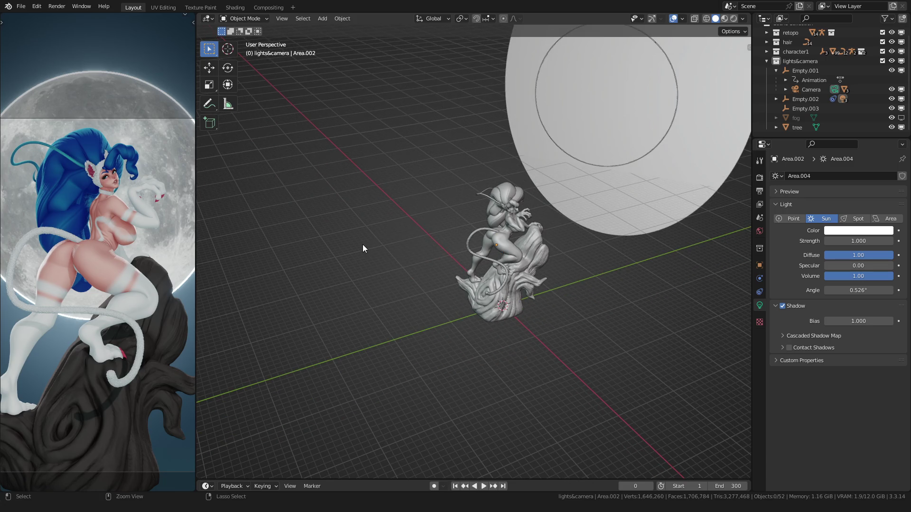
Save the scene as 04.blend and show the rendered camera view of the moonlit character
key(ctrl+s)
key(KP_0)
key(shift+z)
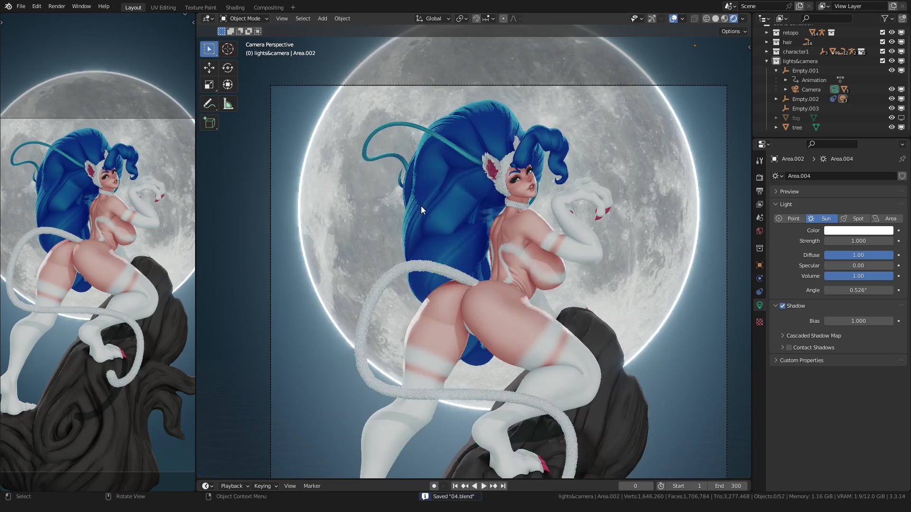
scroll(420, 206, down, 2)
scroll(416, 219, up, 3)
scroll(427, 228, up, 1)
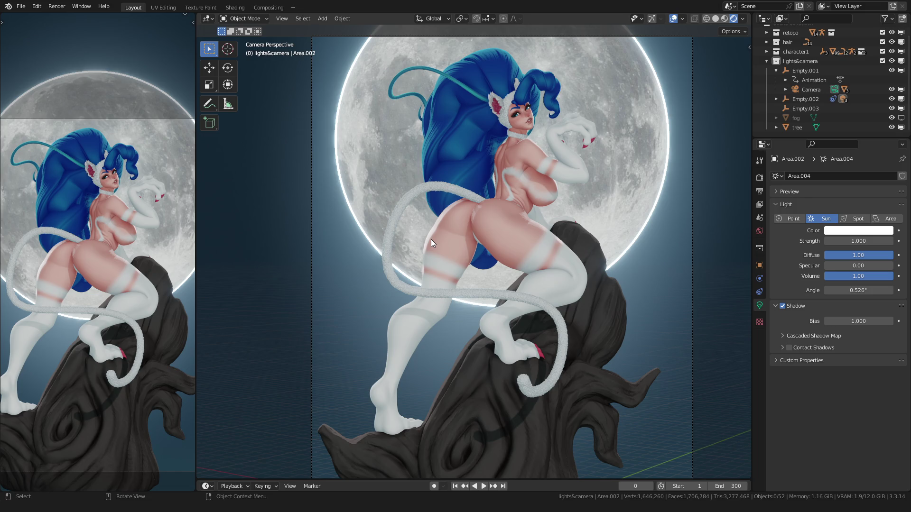
scroll(430, 239, down, 3)
Select the tree stump and bring up its material's shader nodes
click(326, 294)
scroll(326, 294, up, 2)
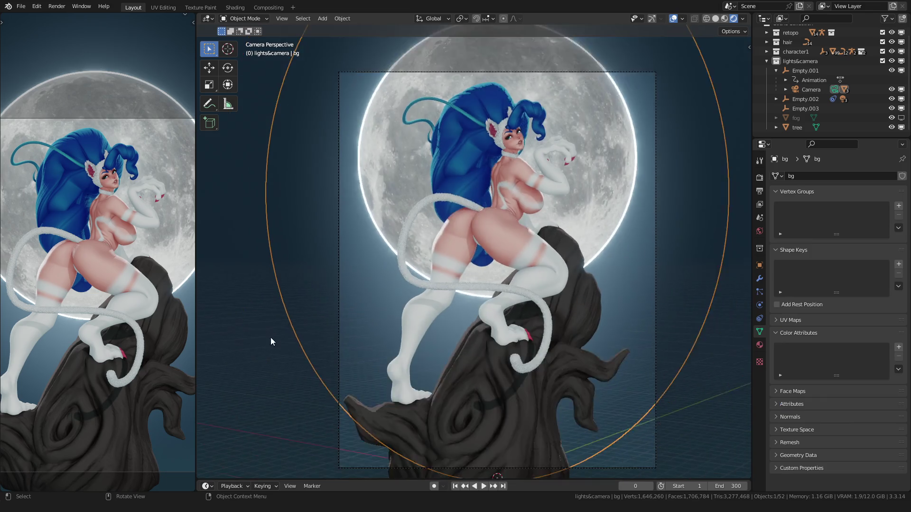
scroll(271, 338, down, 2)
click(354, 263)
scroll(379, 261, up, 3)
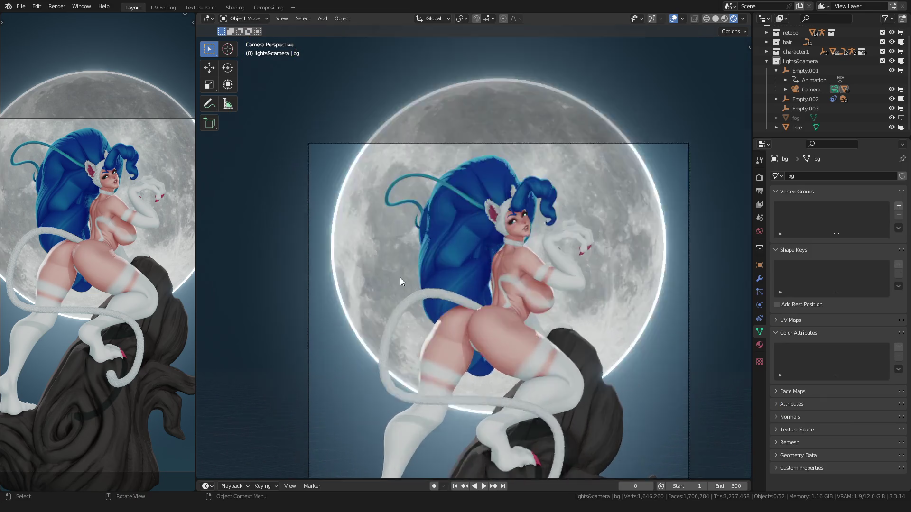
scroll(400, 279, up, 3)
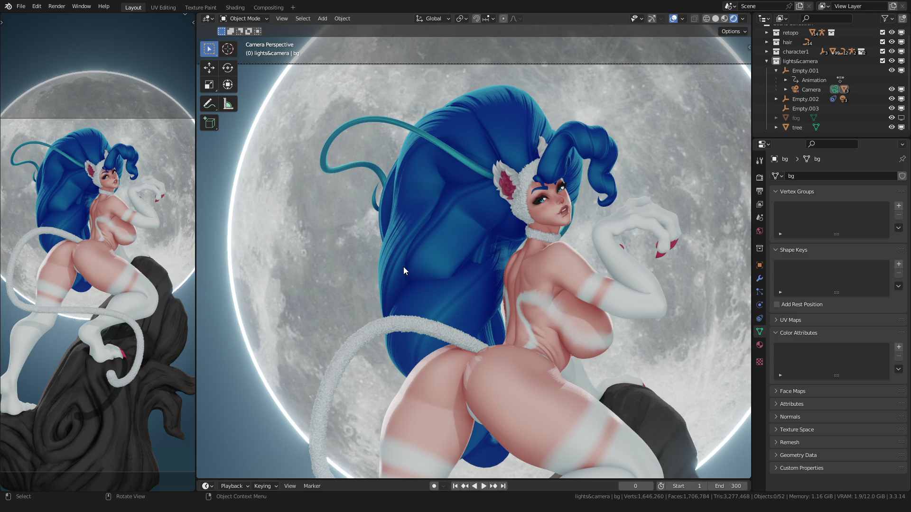
scroll(403, 266, down, 3)
scroll(404, 267, down, 2)
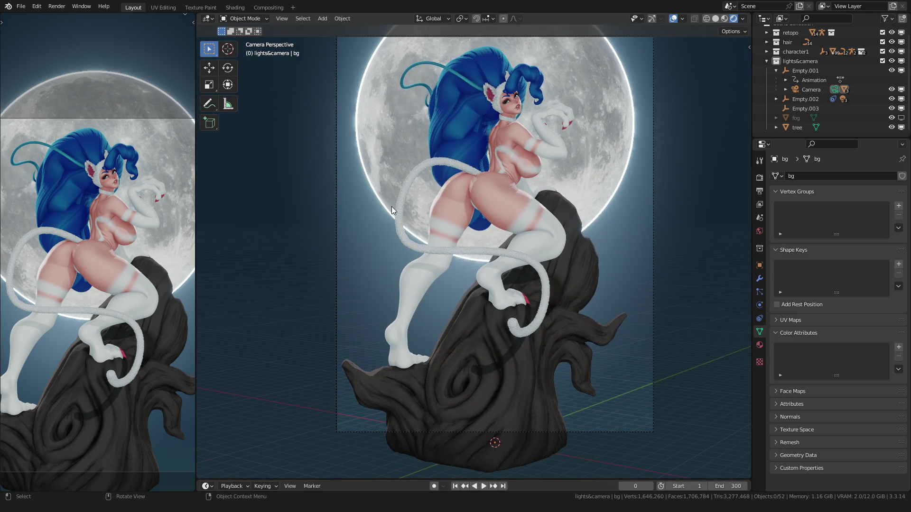
click(455, 347)
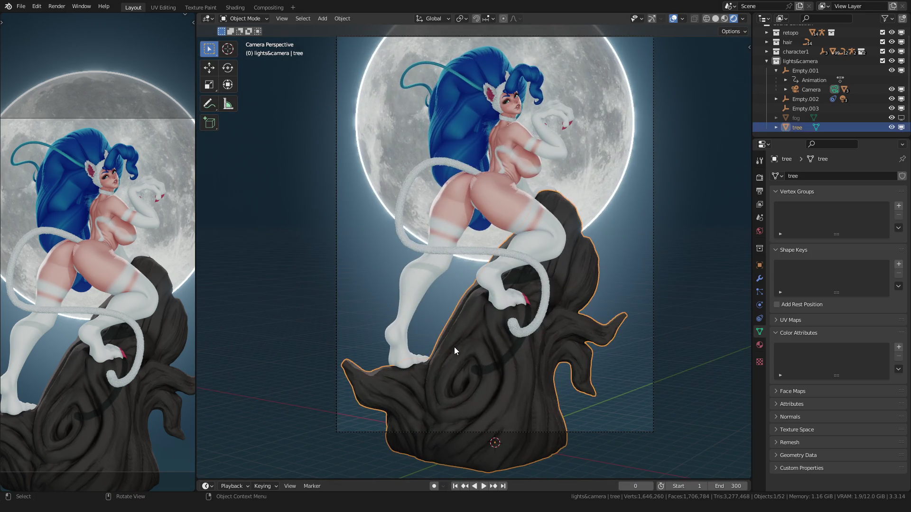
click(237, 9)
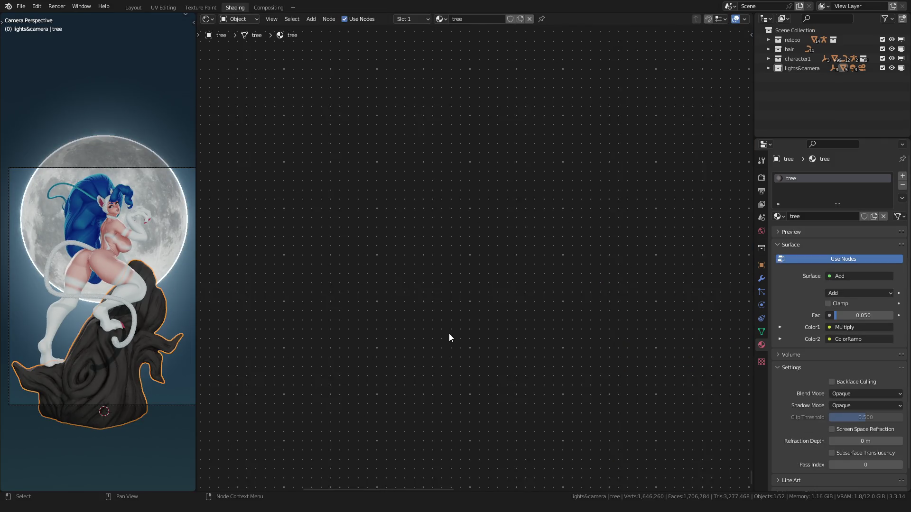
Tint the stump material's color ramp highlight light cyan
middle_drag(448, 214, 492, 282)
scroll(526, 281, up, 4)
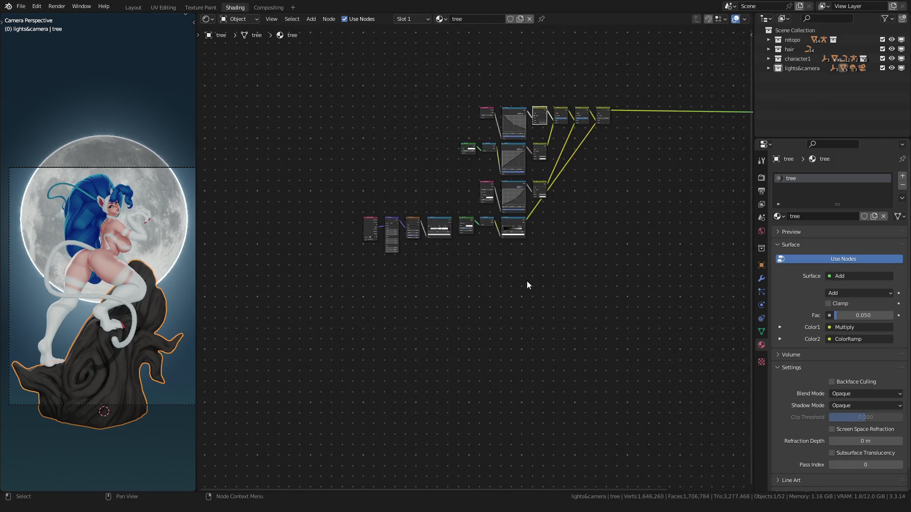
scroll(528, 236, up, 3)
scroll(528, 270, up, 4)
scroll(528, 278, up, 2)
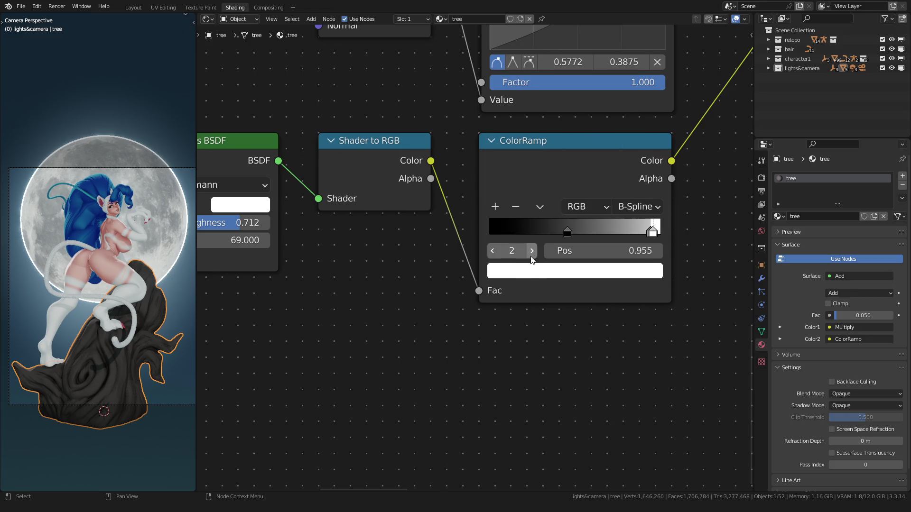
click(534, 275)
click(563, 117)
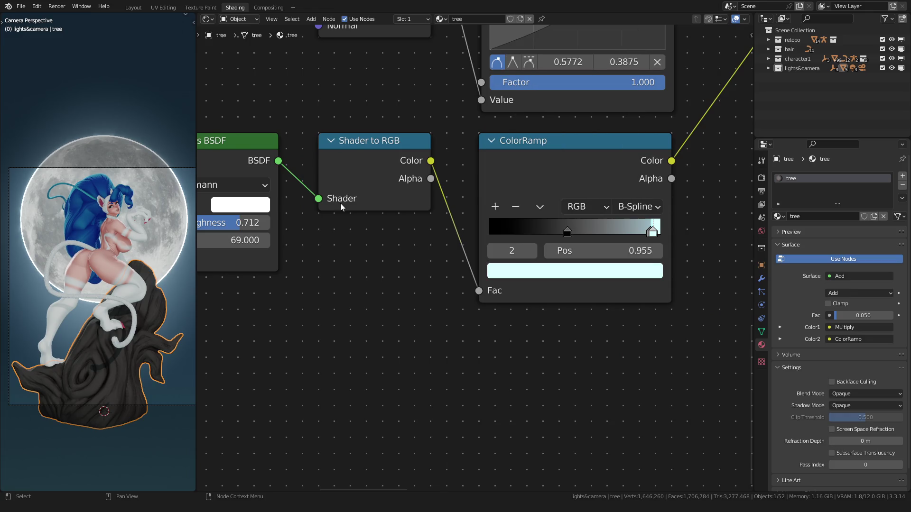
scroll(96, 333, up, 2)
shift+middle_drag(95, 333, 85, 342)
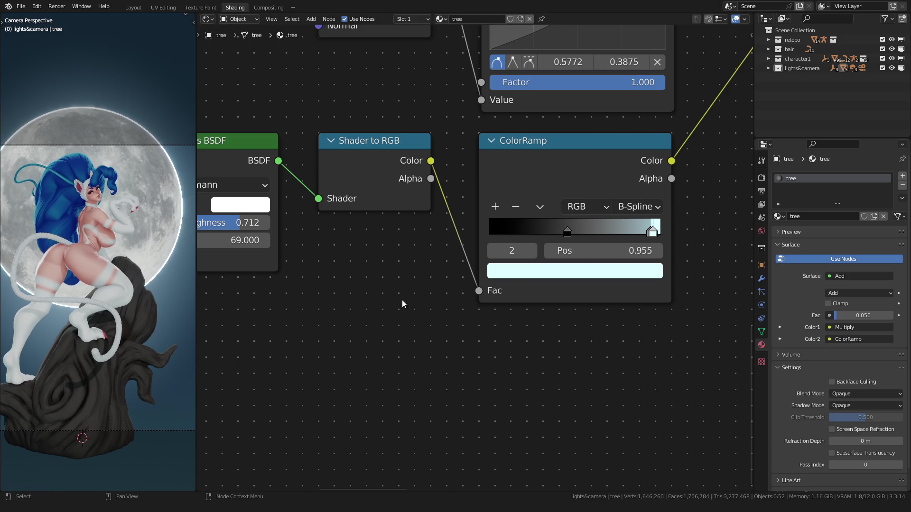
click(542, 275)
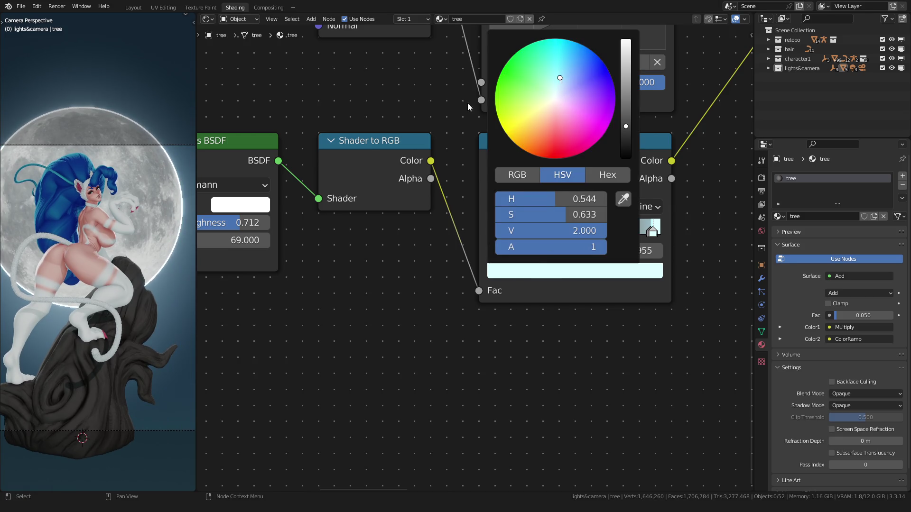
scroll(95, 295, up, 1)
scroll(94, 295, up, 3)
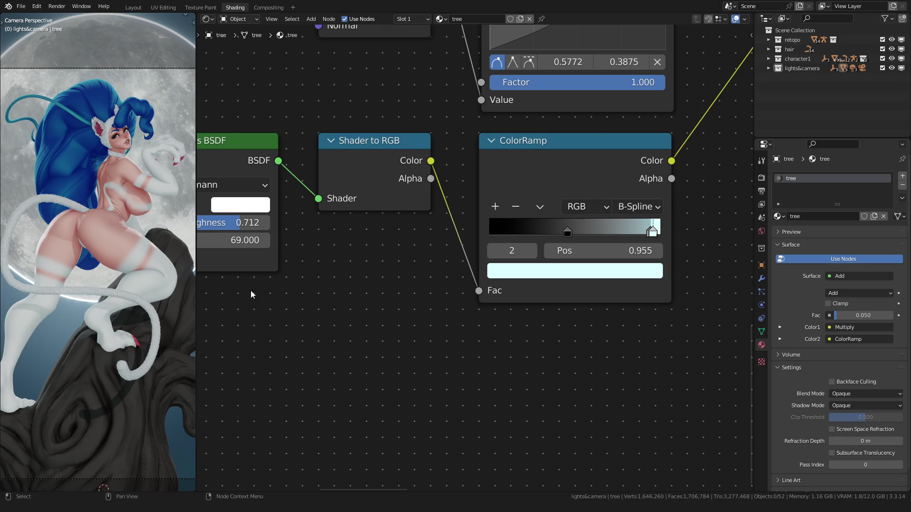
Shift the skin material's ramp highlight to a more saturated cyan
click(115, 253)
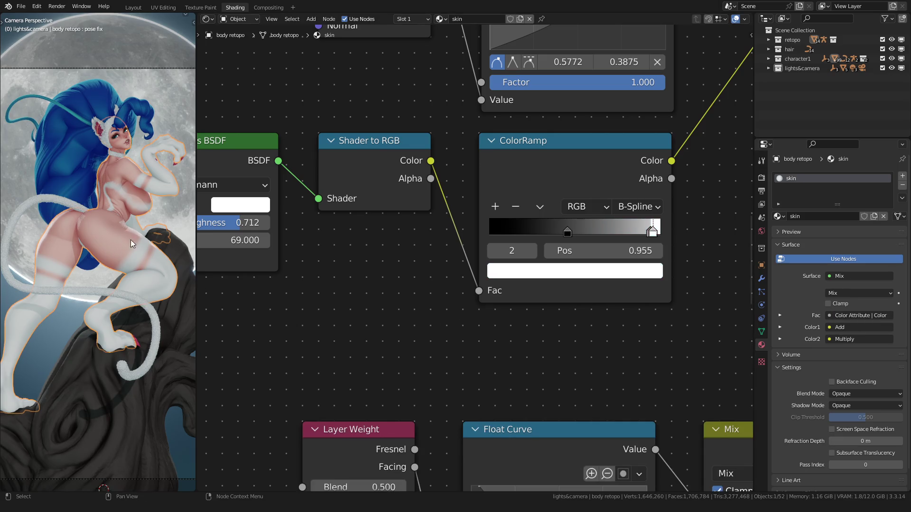
scroll(506, 283, up, 2)
click(517, 272)
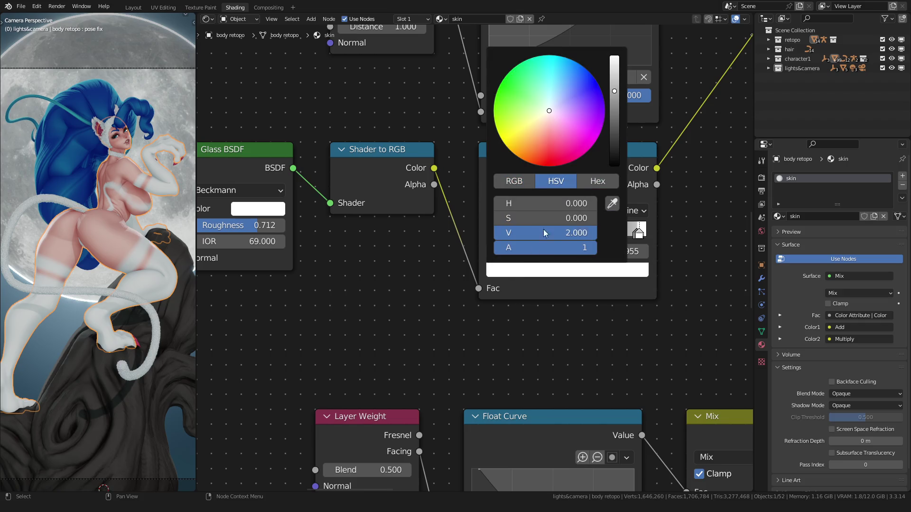
drag(549, 108, 555, 95)
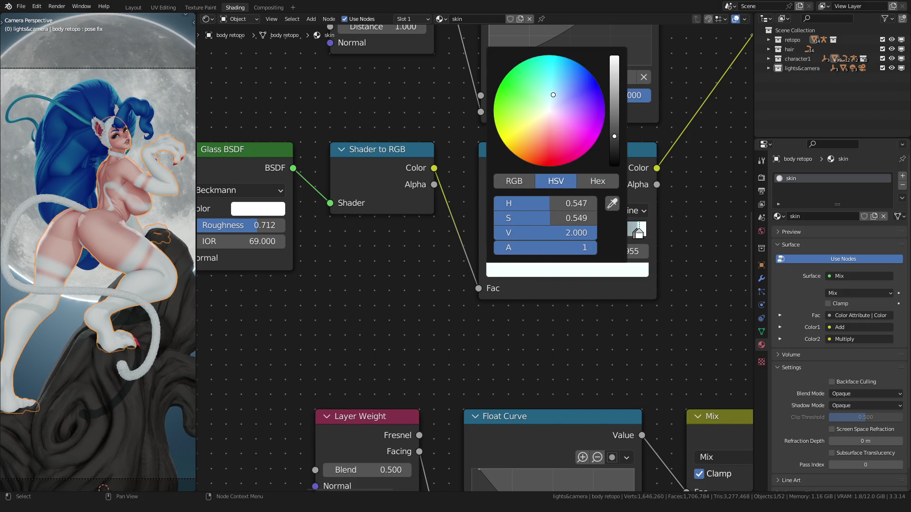
click(520, 269)
drag(553, 93, 556, 86)
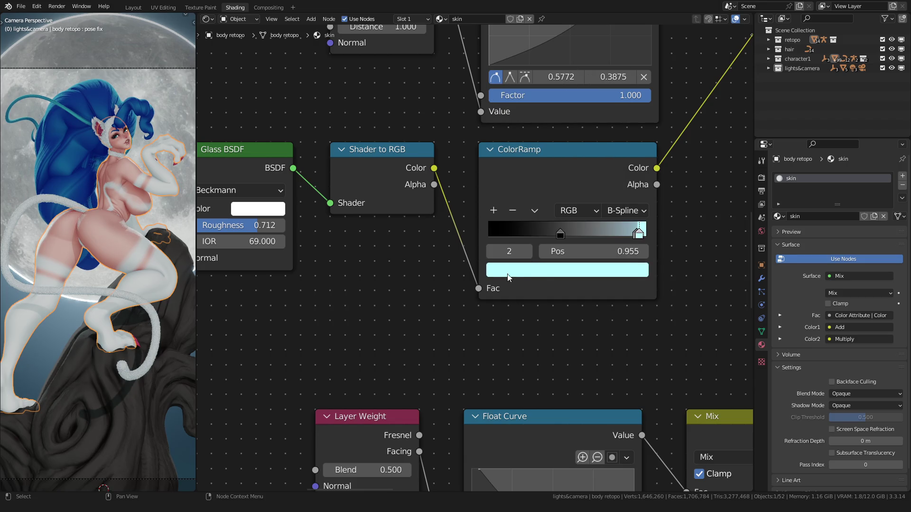
scroll(499, 277, down, 4)
scroll(475, 319, up, 2)
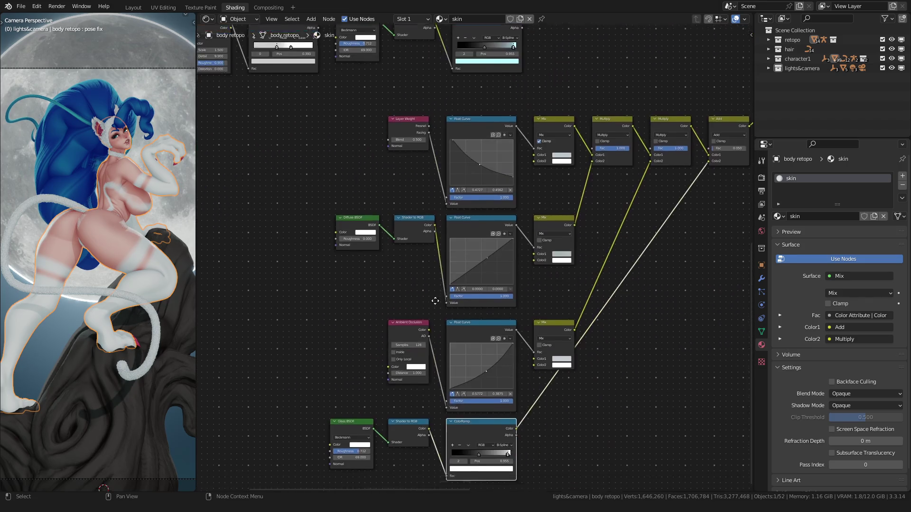
scroll(419, 286, up, 1)
scroll(419, 286, up, 1)
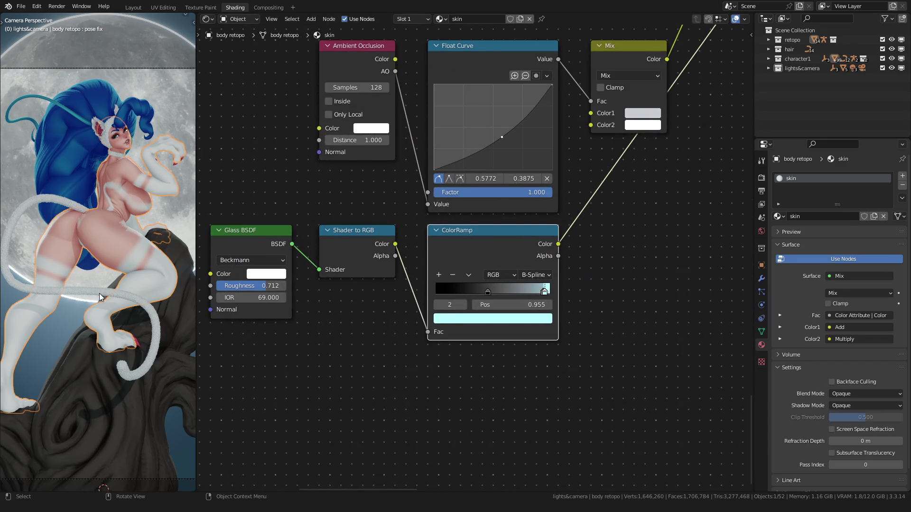
Inspect the tail's shader nodes, then reselect the stump for shader editing
click(100, 298)
middle_drag(368, 269, 452, 282)
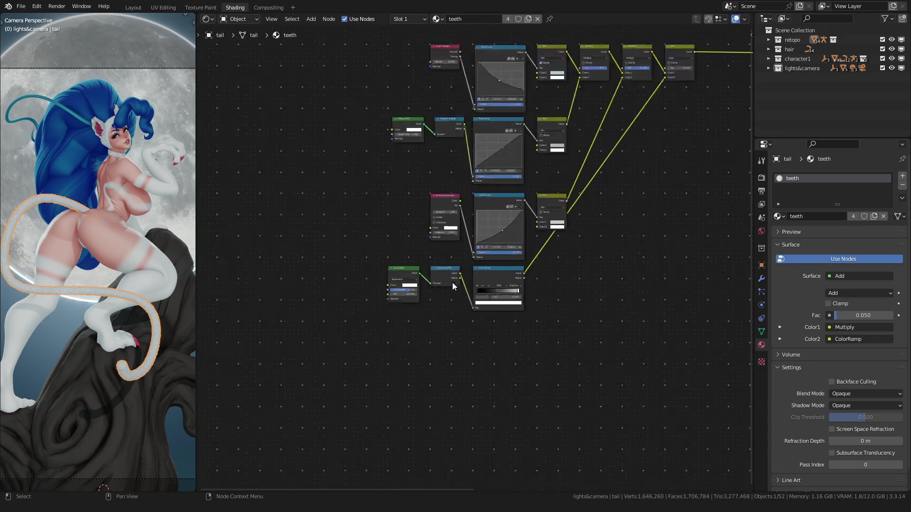
scroll(453, 283, up, 4)
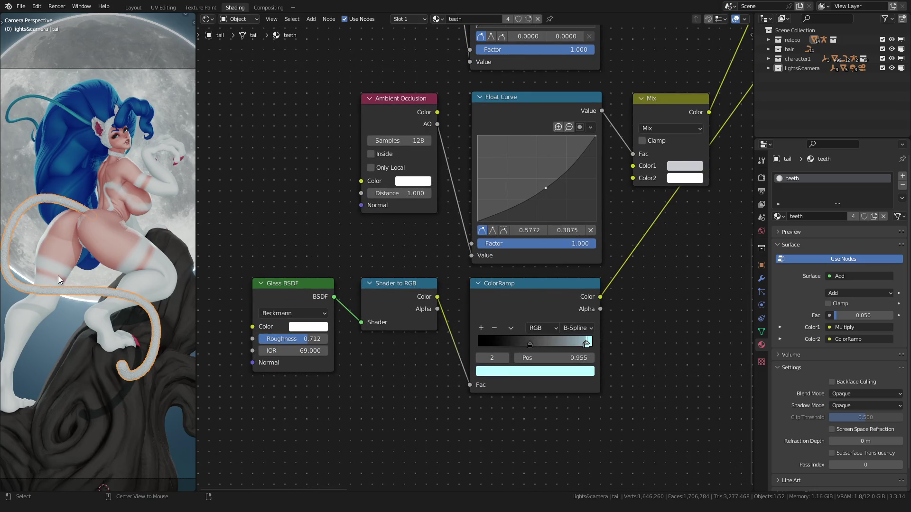
scroll(59, 274, down, 3)
scroll(59, 275, up, 4)
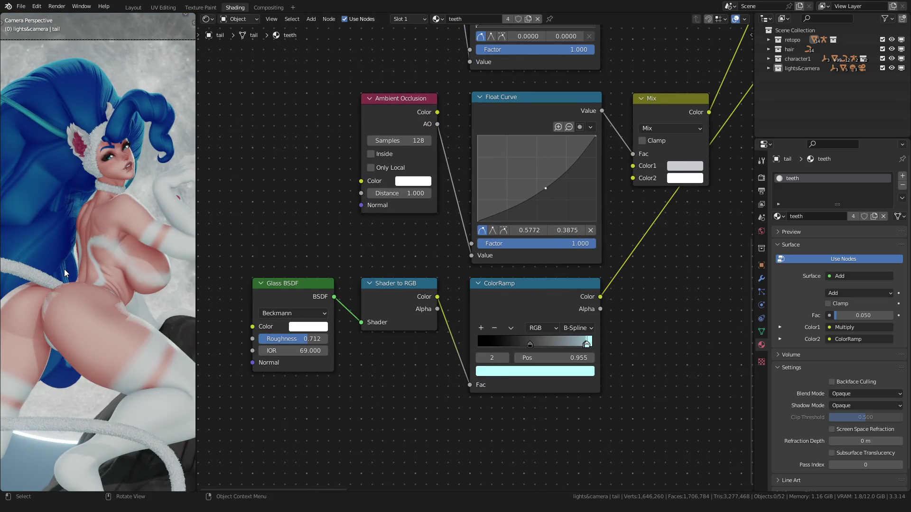
scroll(64, 269, down, 3)
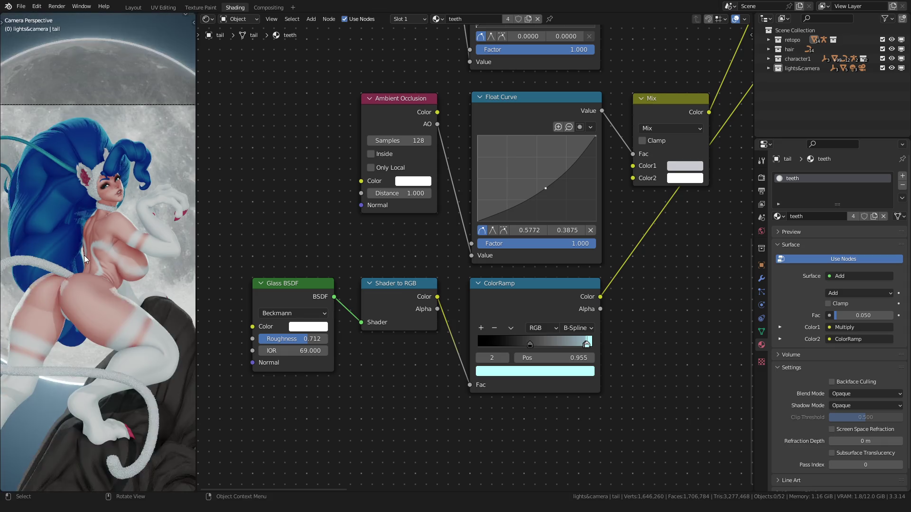
click(132, 7)
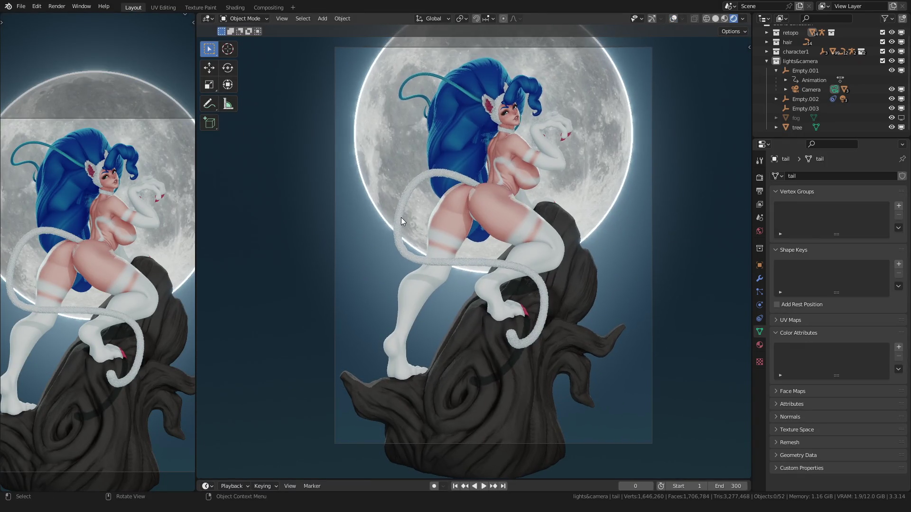
scroll(401, 217, up, 4)
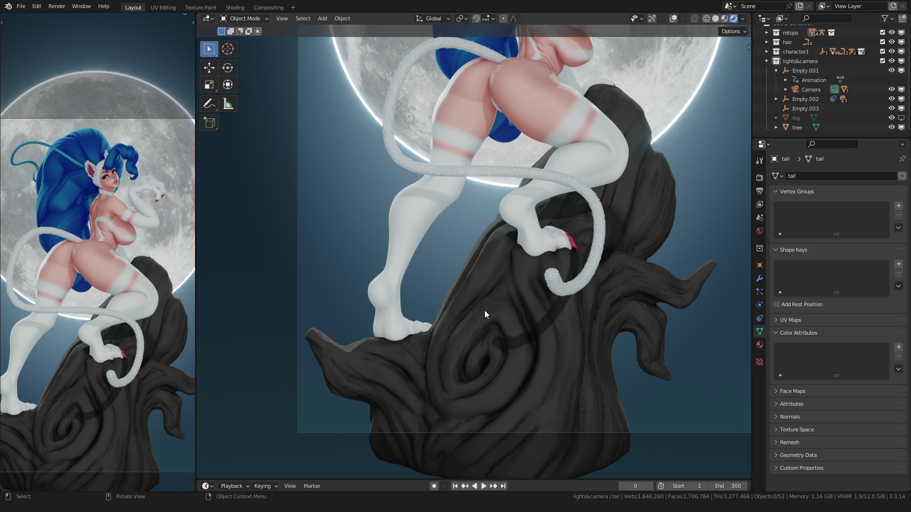
click(484, 310)
click(235, 8)
scroll(78, 339, down, 3)
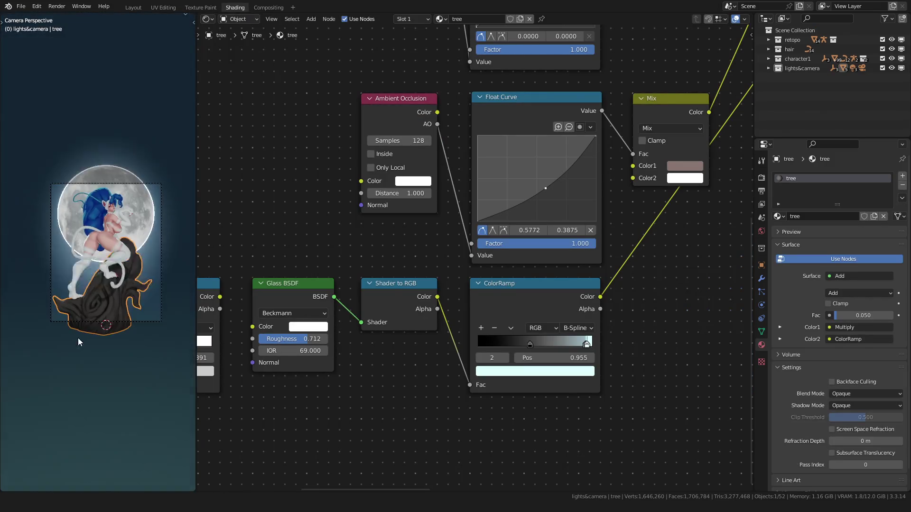
scroll(98, 253, up, 4)
scroll(435, 351, up, 1)
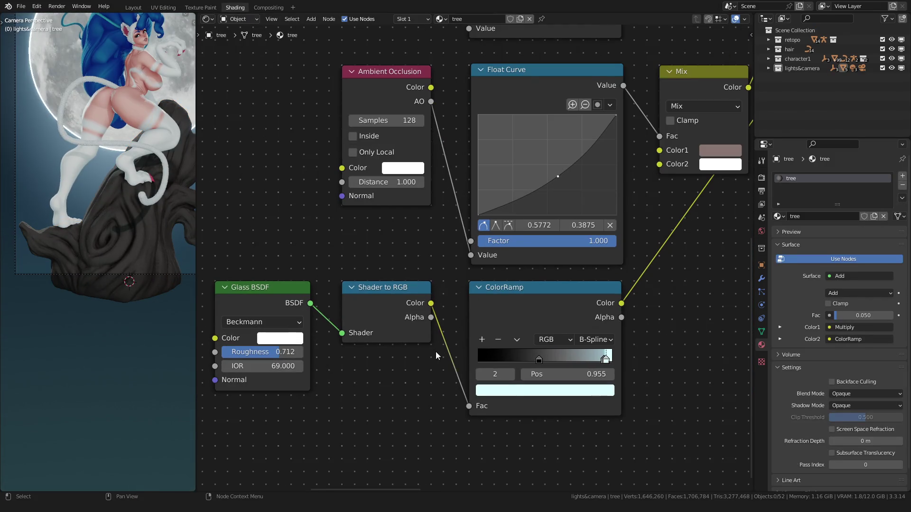
Make the stump's ramp highlight a more saturated cyan and return to the scene layout
click(512, 395)
drag(527, 346, 552, 346)
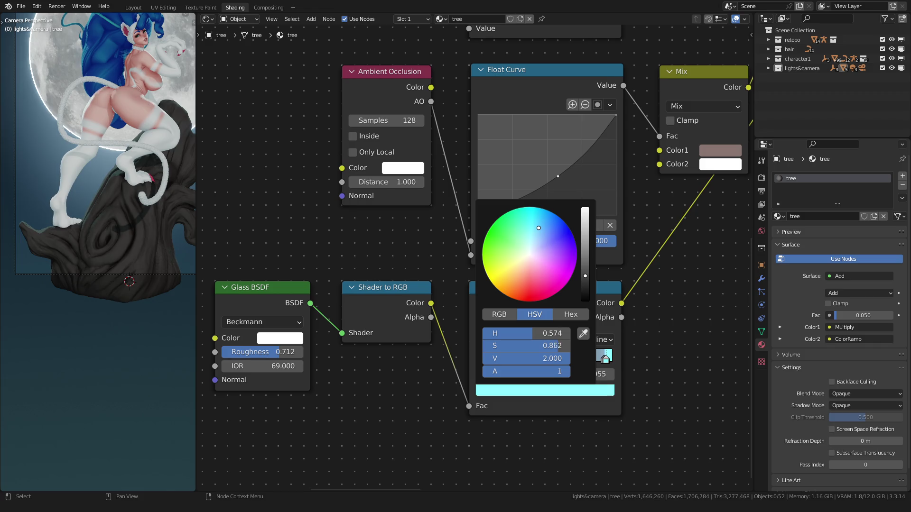
click(133, 7)
mouse_move(292, 287)
middle_down()
mouse_move(296, 262)
mouse_move(355, 304)
middle_up()
scroll(374, 239, up, 5)
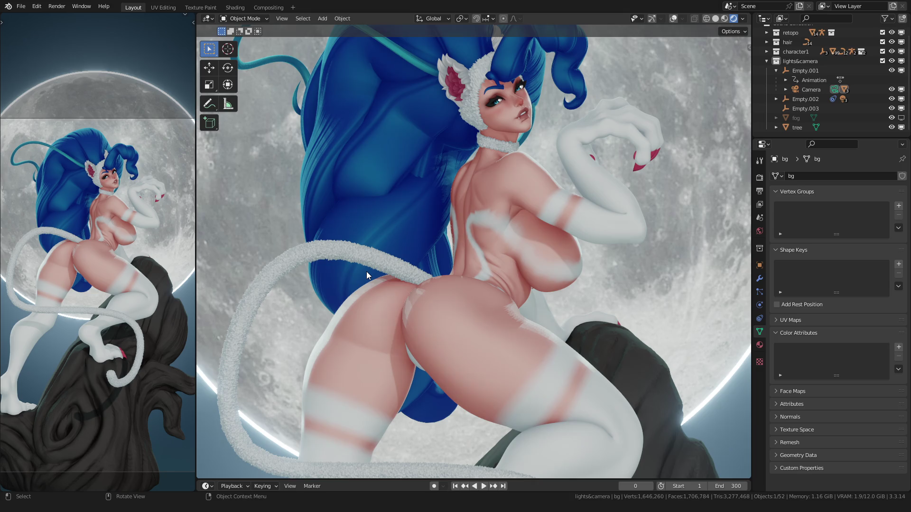
scroll(367, 271, down, 4)
Make the body retopo mesh active and show its skin material node tree
mouse_move(366, 271)
middle_down()
mouse_move(328, 269)
mouse_move(346, 168)
mouse_move(377, 106)
mouse_move(396, 207)
middle_up()
scroll(346, 167, up, 4)
scroll(345, 170, down, 1)
scroll(395, 203, up, 3)
shift+middle_drag(401, 252, 413, 210)
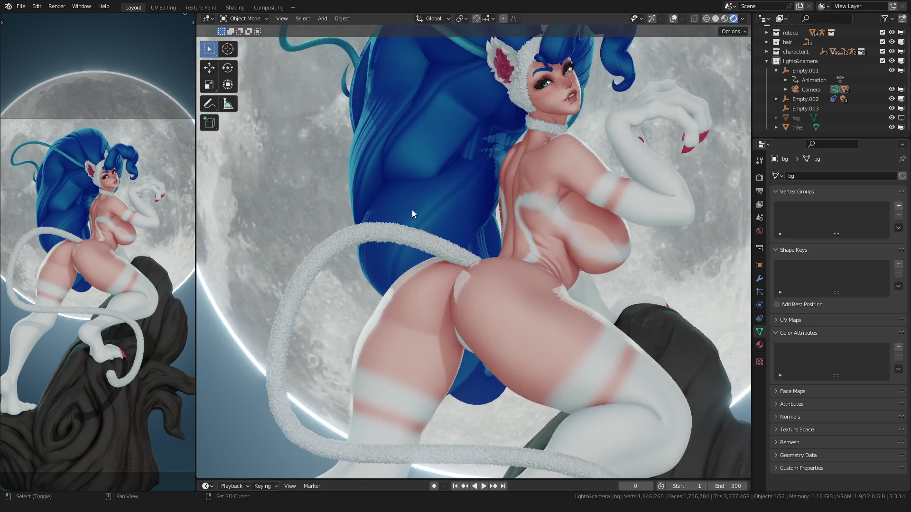
scroll(411, 210, down, 3)
scroll(392, 291, up, 1)
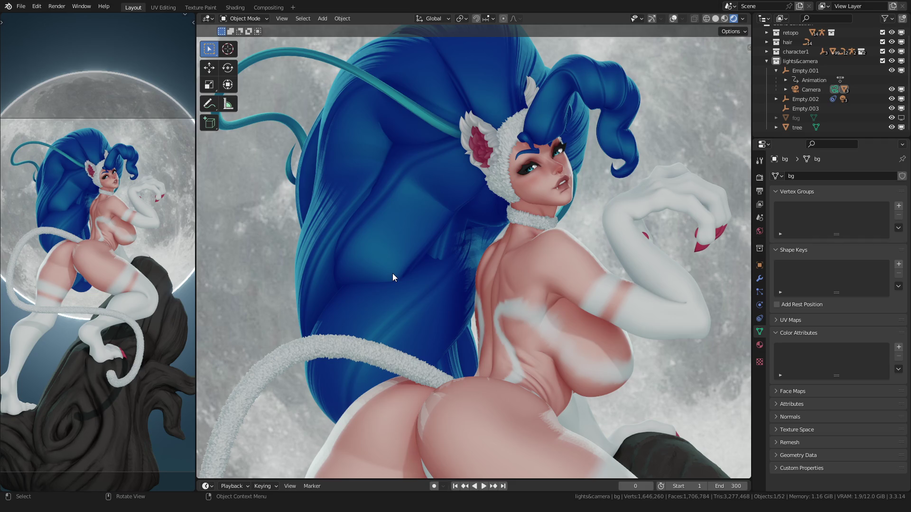
scroll(392, 273, down, 4)
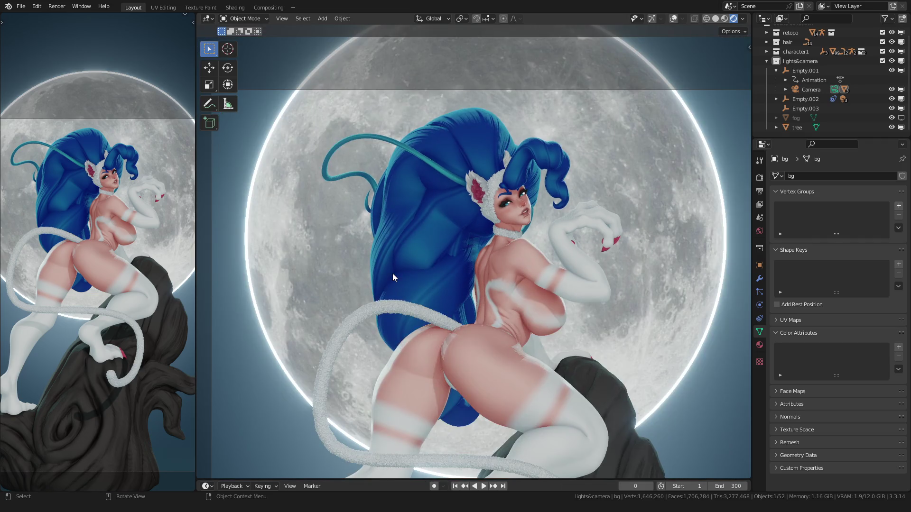
scroll(392, 273, up, 3)
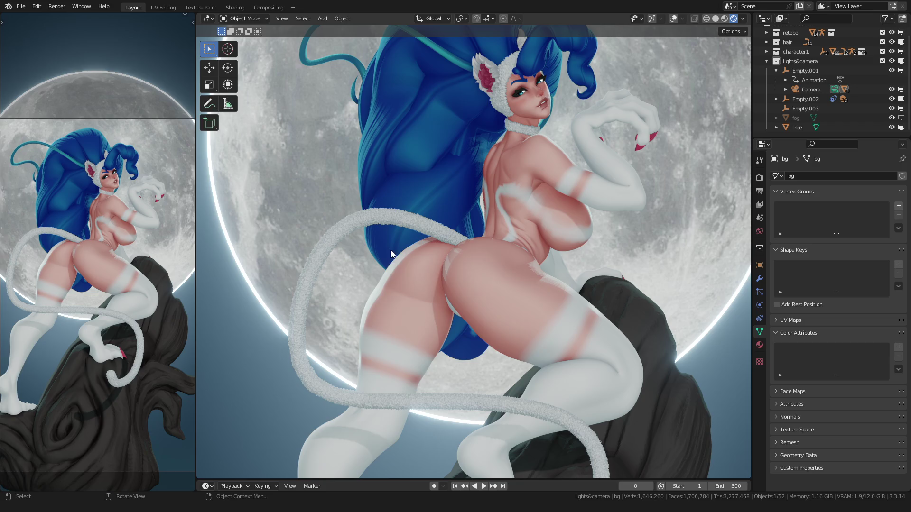
click(413, 281)
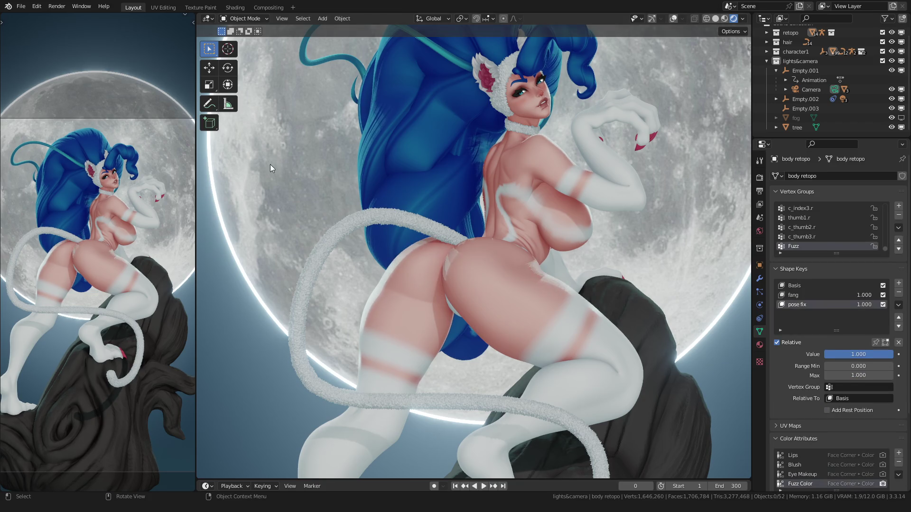
click(235, 7)
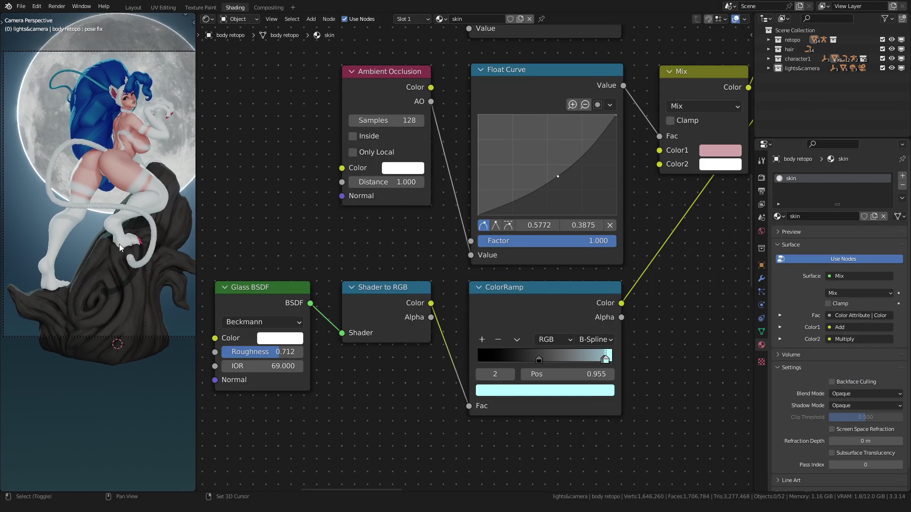
scroll(502, 252, up, 2)
scroll(502, 253, up, 2)
scroll(503, 253, down, 2)
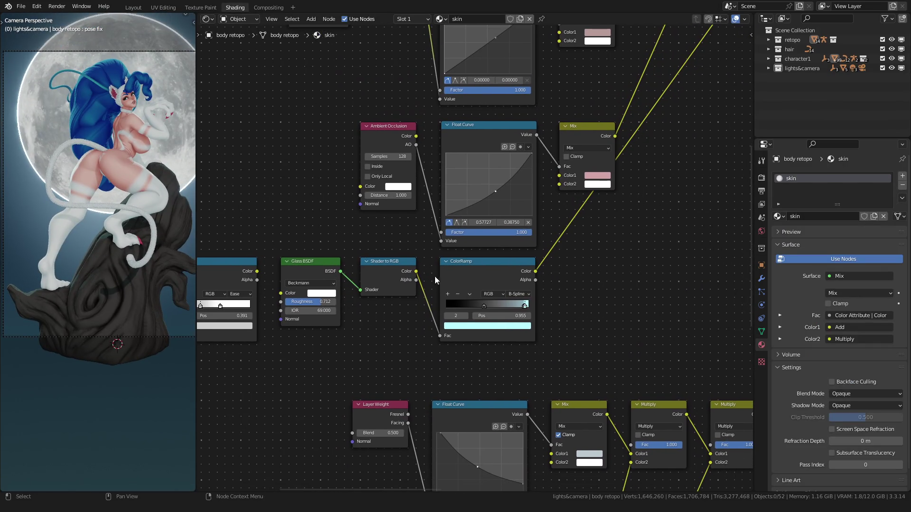
scroll(88, 196, up, 3)
scroll(95, 234, up, 3)
scroll(472, 292, up, 2)
scroll(487, 316, down, 2)
Raise the brightness of the skin ramp's cyan stop to 100 in its color settings
middle_drag(486, 316, 427, 365)
scroll(437, 332, down, 2)
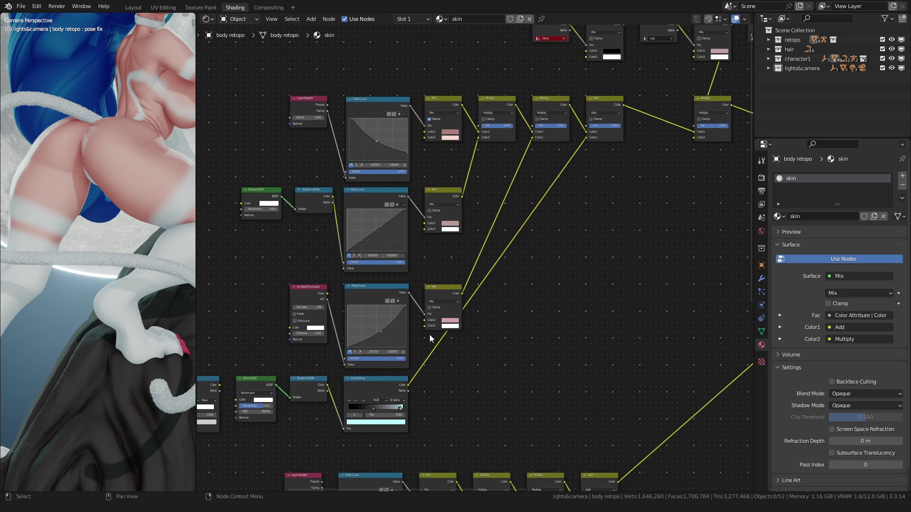
scroll(429, 335, down, 2)
scroll(449, 313, up, 3)
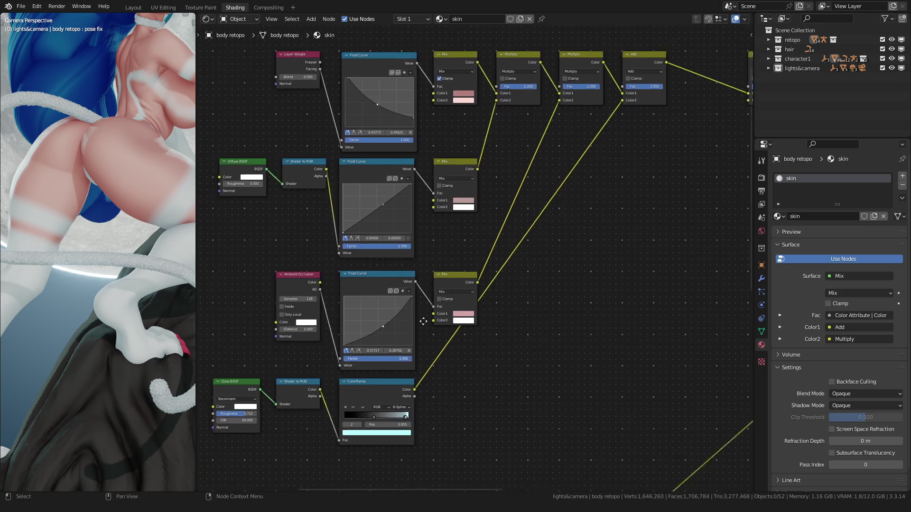
scroll(452, 335, up, 3)
scroll(456, 357, up, 3)
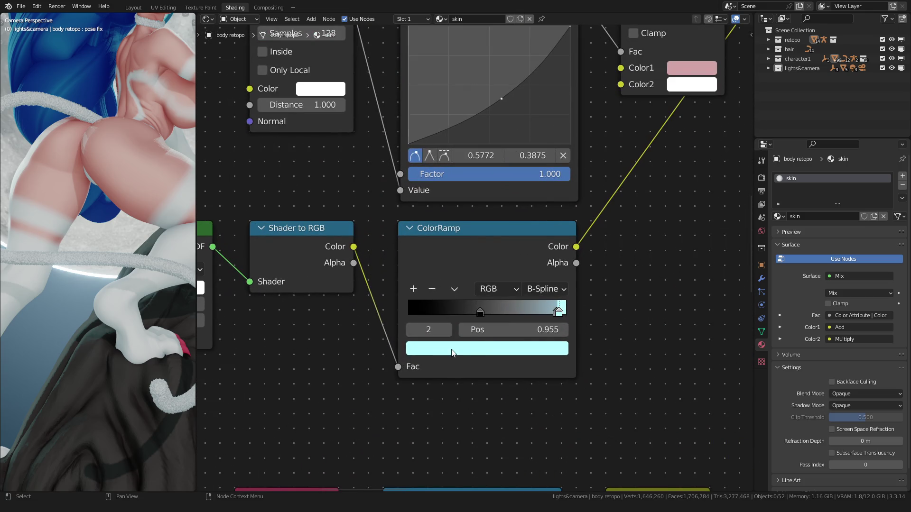
click(453, 353)
double_click(467, 312)
text(2.05)
key(Return)
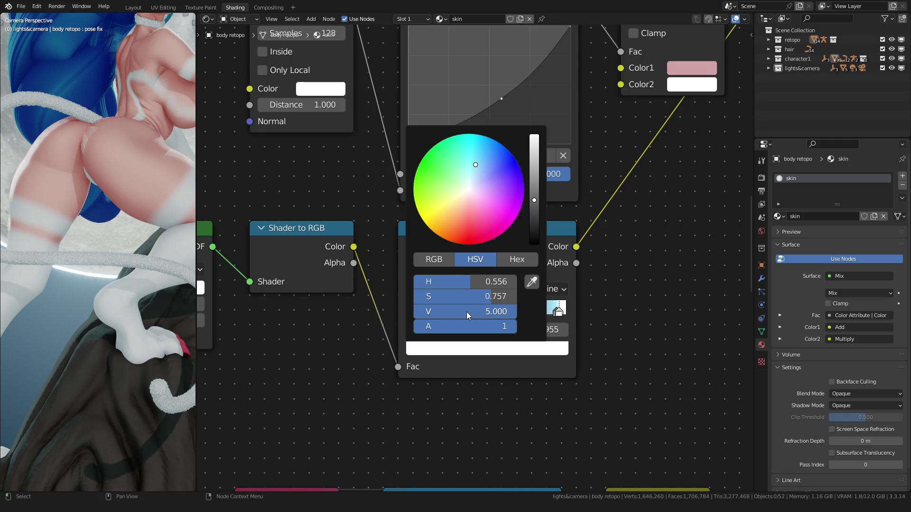
double_click(466, 312)
text(0)
key(Return)
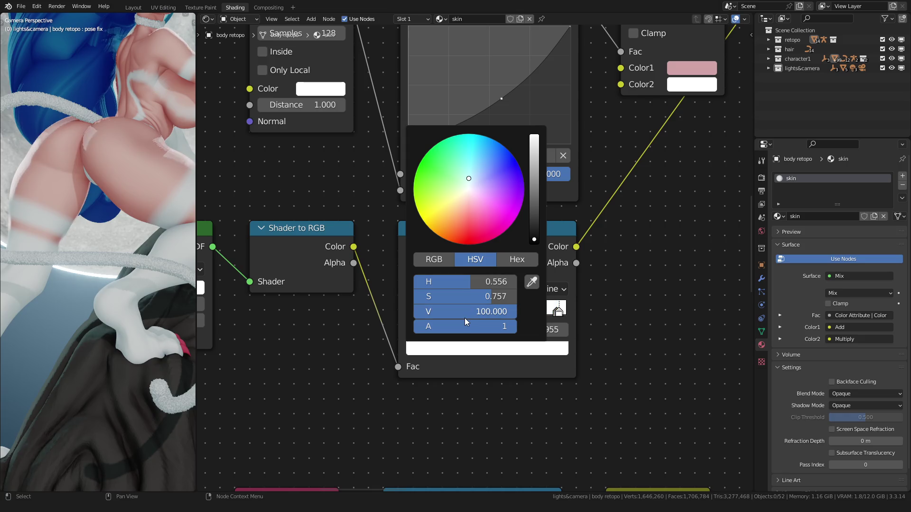
double_click(465, 312)
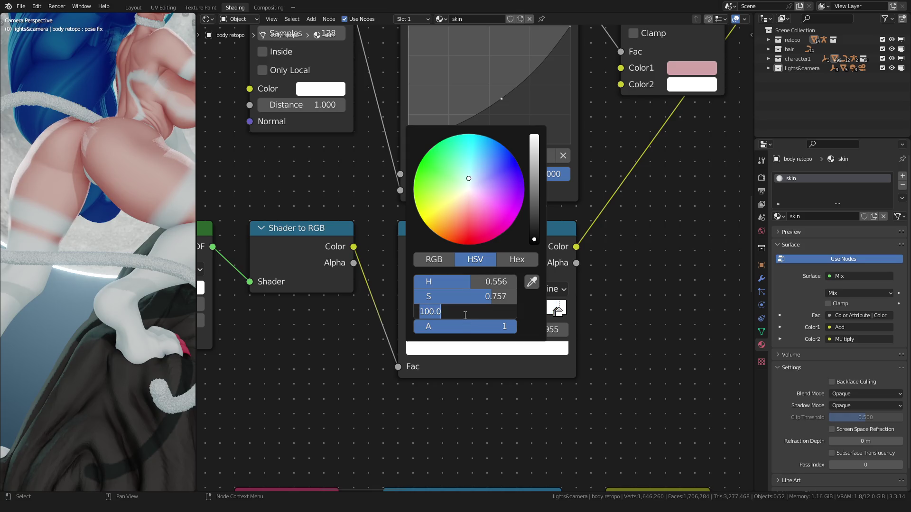
text(2.)
key(Return)
key(Escape)
scroll(438, 414, up, 2)
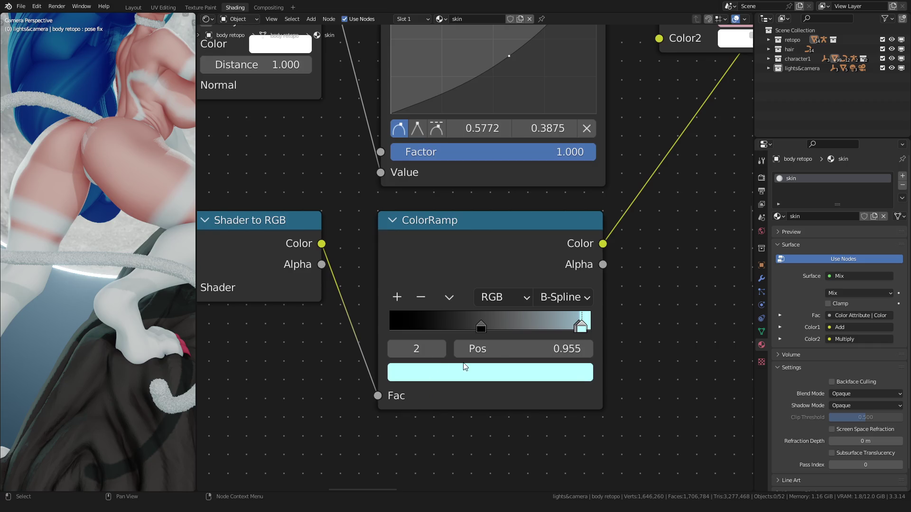
Move the cyan stop to 0.968, lower the Glass BSDF roughness, and return to the layout
drag(583, 327, 588, 326)
click(576, 327)
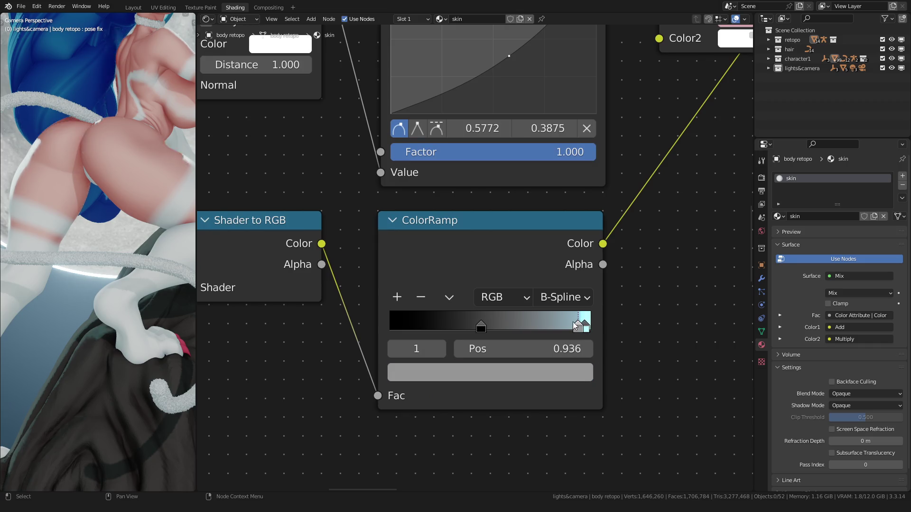
scroll(455, 285, down, 3)
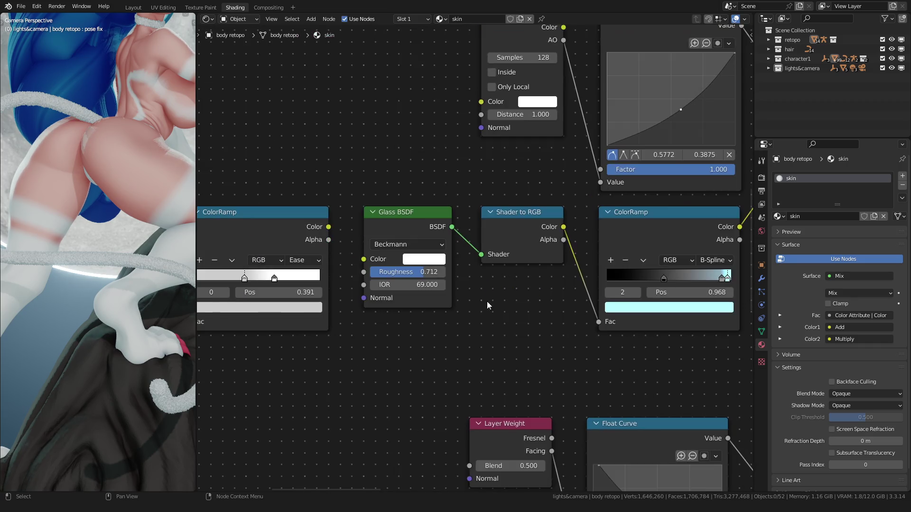
scroll(455, 285, up, 2)
double_click(396, 279)
mouse_move(397, 278)
mouse_down()
mouse_move(314, 278)
mouse_move(392, 279)
mouse_up()
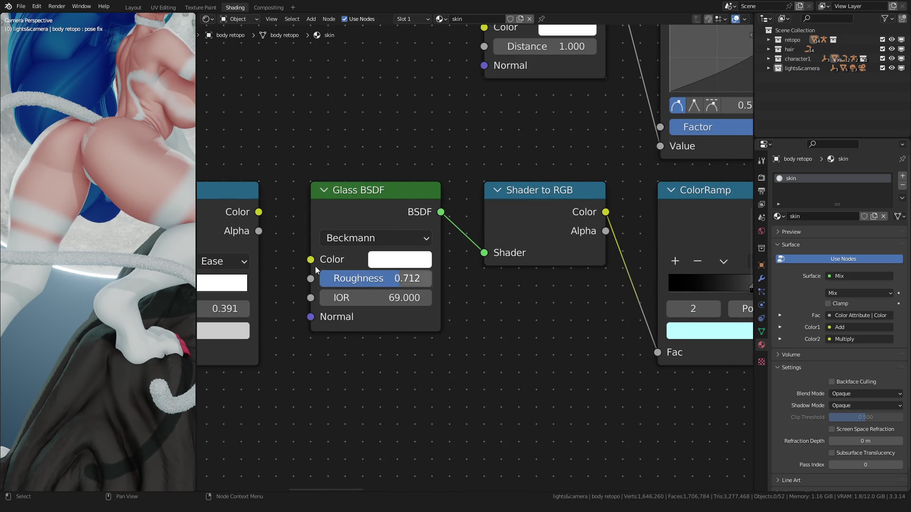
click(133, 7)
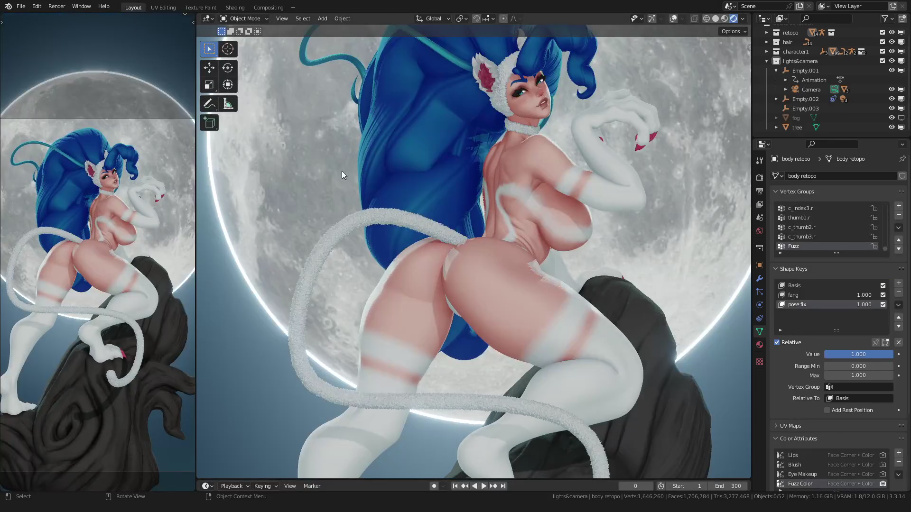
scroll(342, 171, down, 3)
right_click(397, 218)
click(370, 214)
scroll(512, 223, down, 3)
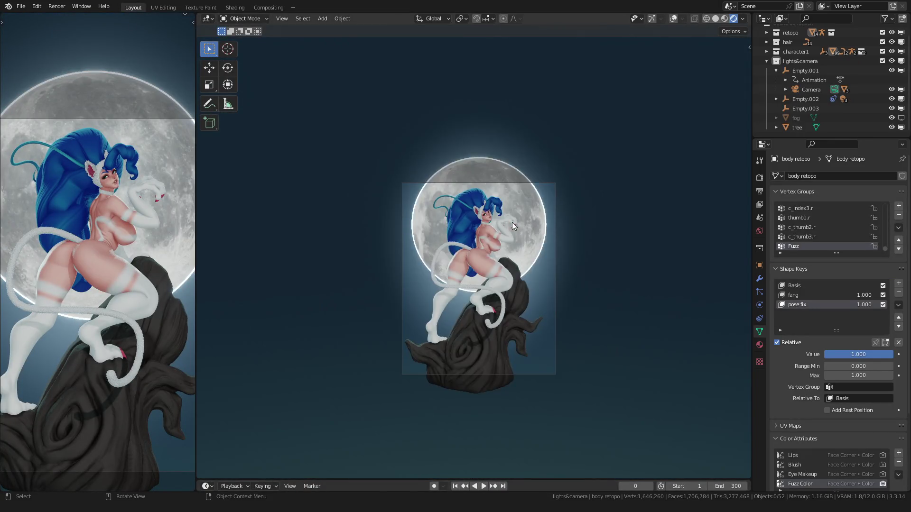
Select sun light Area.002 and set its strength to 2
middle_drag(512, 223, 541, 213)
click(674, 20)
click(594, 228)
middle_drag(594, 236, 558, 239)
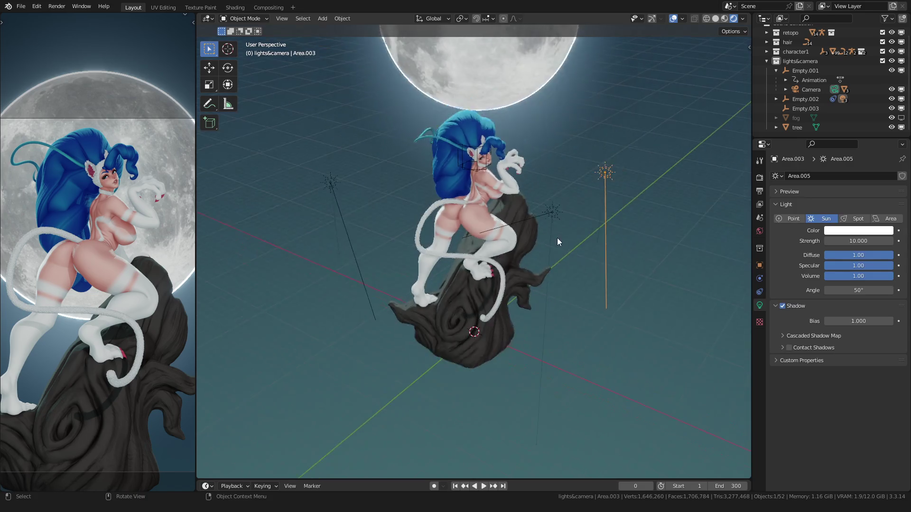
click(536, 222)
double_click(858, 240)
key(Return)
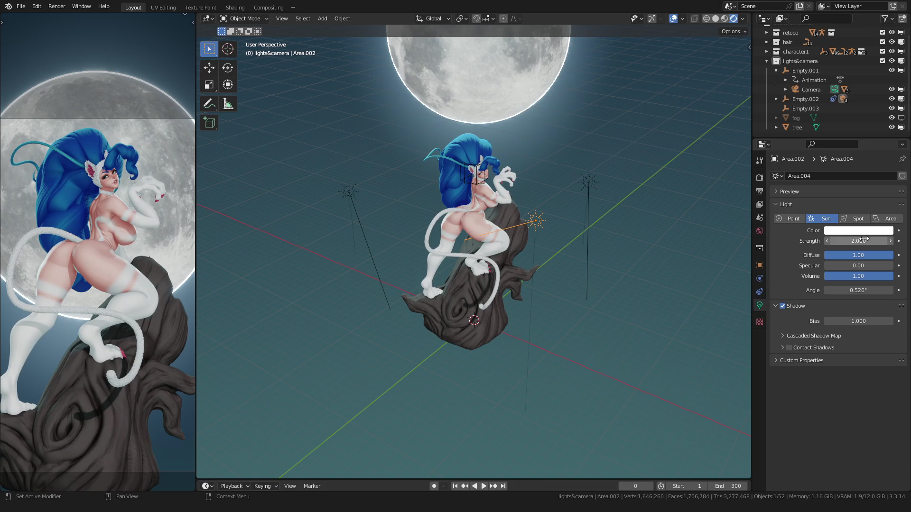
scroll(327, 223, up, 6)
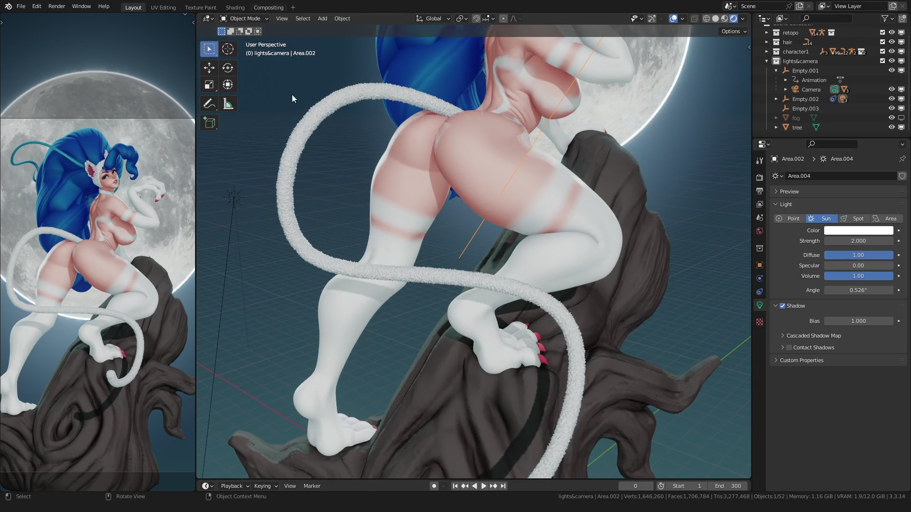
click(236, 8)
Push the skin ramp's cyan stop brightness up to 1000
click(109, 220)
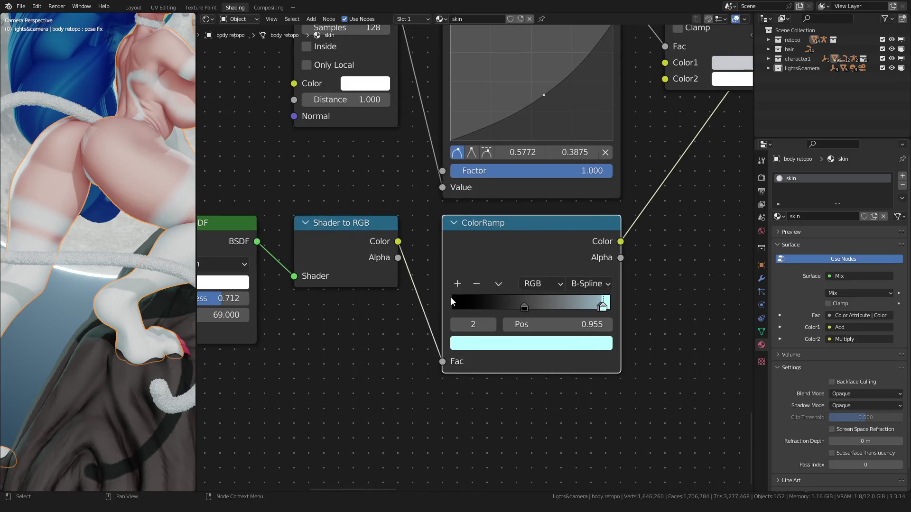
click(480, 340)
double_click(509, 306)
text(2.0)
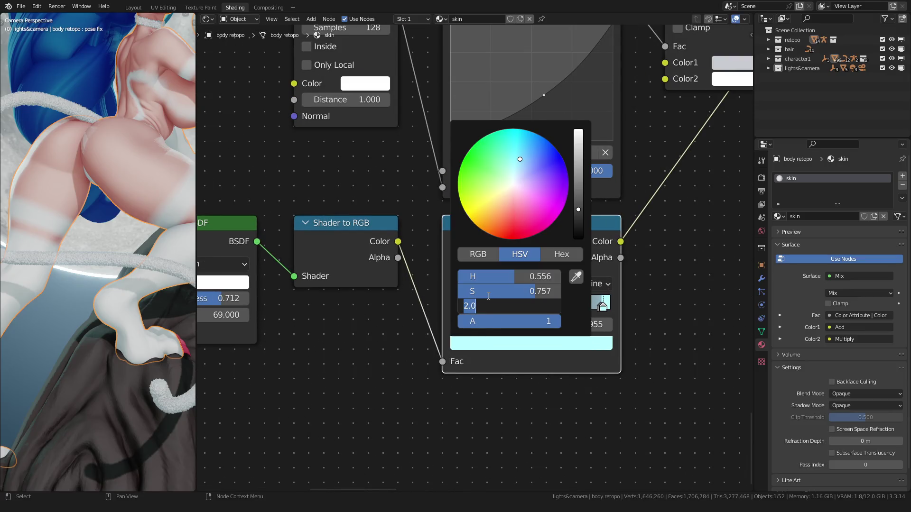
key(Return)
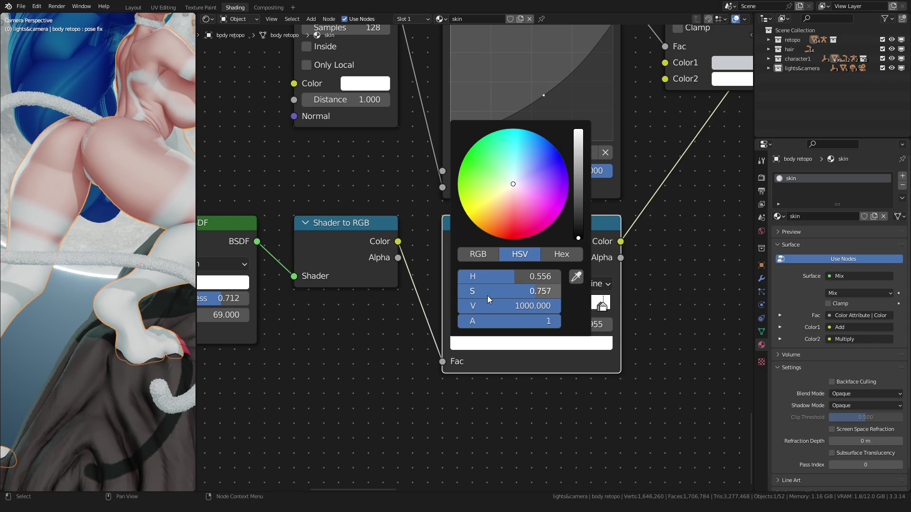
key(ctrl+z)
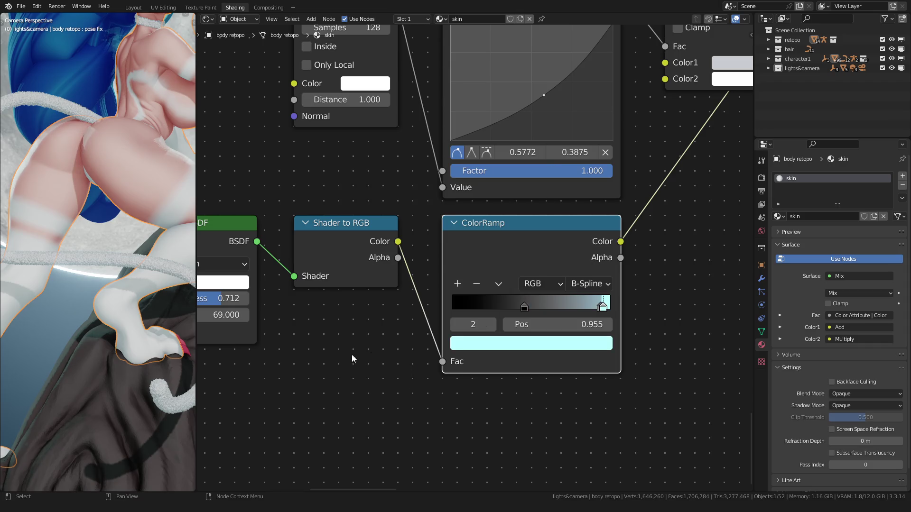
scroll(367, 347, down, 2)
scroll(77, 295, down, 3)
scroll(77, 296, up, 5)
scroll(89, 250, up, 2)
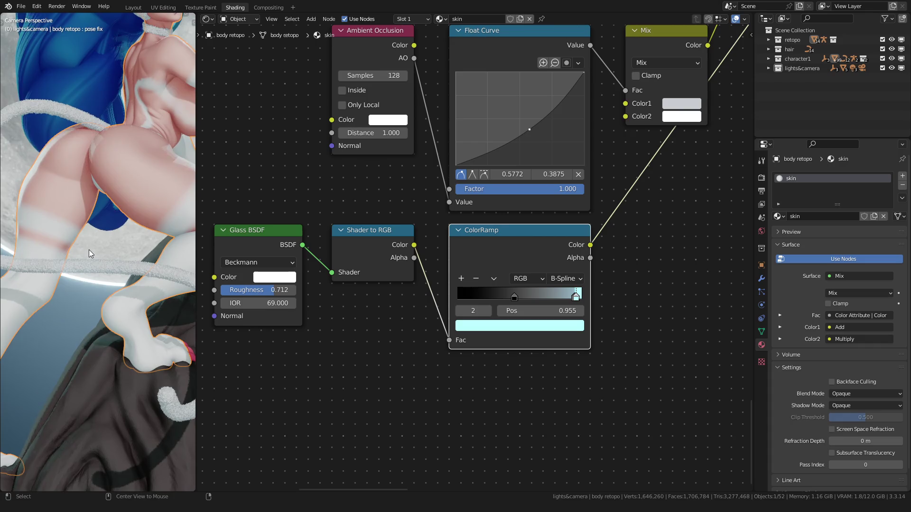
scroll(389, 275, down, 2)
scroll(80, 204, down, 4)
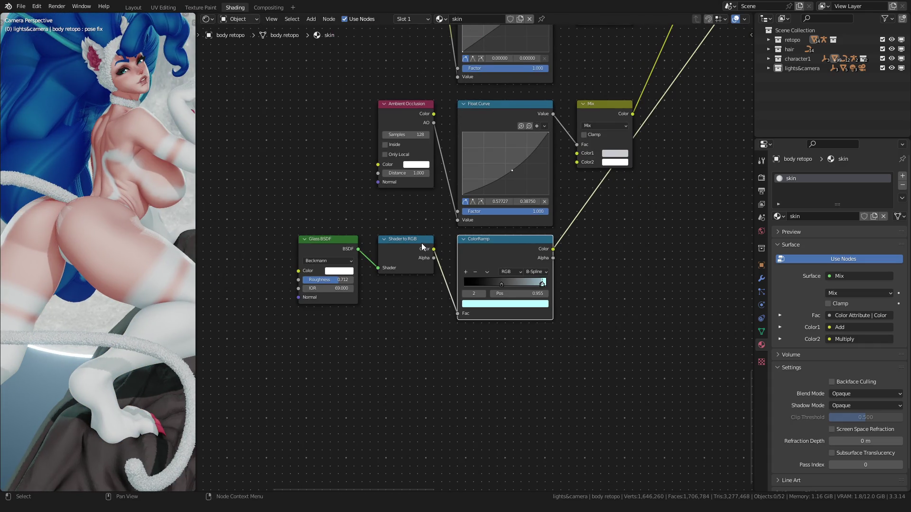
scroll(422, 247, down, 5)
scroll(434, 264, up, 4)
scroll(446, 252, up, 4)
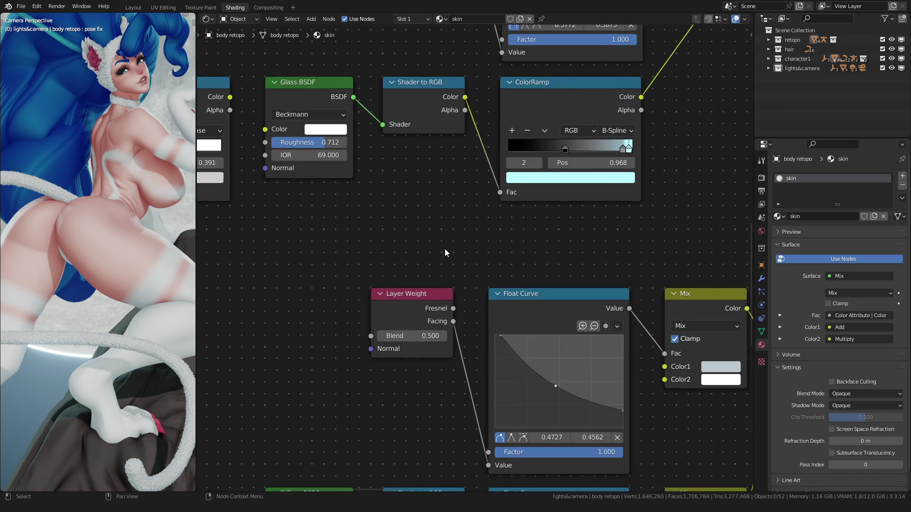
scroll(446, 252, down, 2)
scroll(399, 270, up, 4)
scroll(384, 235, up, 3)
Try Glass BSDF roughness and IOR values, reverting roughness to 0.712
mouse_move(373, 226)
mouse_down()
mouse_move(298, 227)
mouse_move(317, 224)
mouse_up()
mouse_move(370, 248)
mouse_down()
mouse_move(306, 248)
mouse_move(357, 249)
mouse_up()
key(Escape)
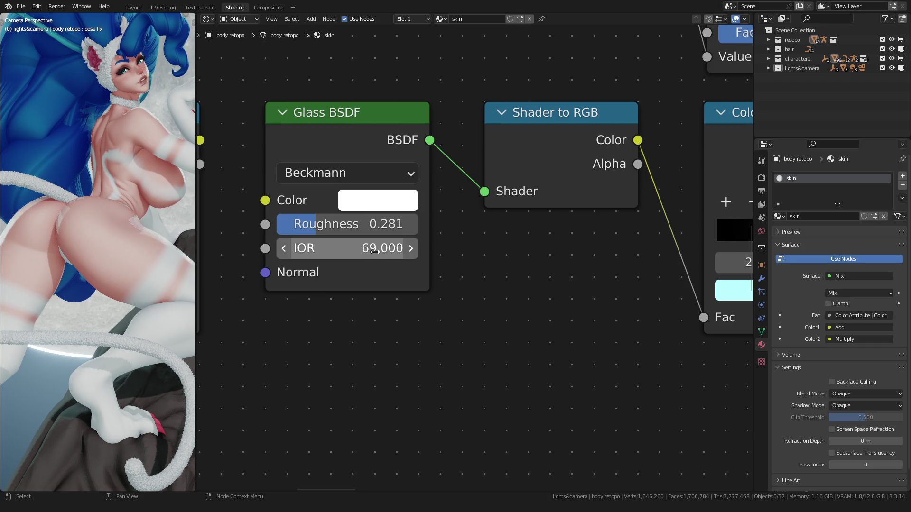
key(ctrl+z)
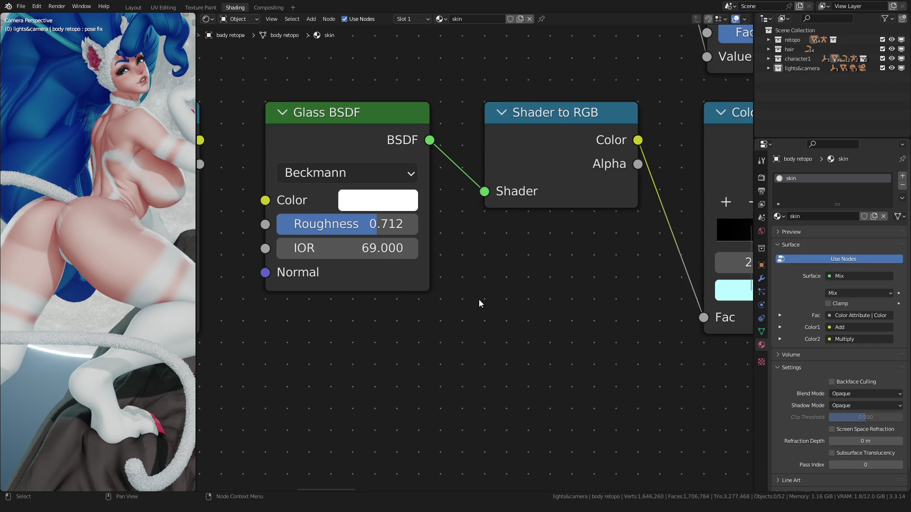
scroll(480, 299, down, 4)
Test lowering the Add node's factor, cancel it, and return to the full scene
mouse_move(482, 312)
middle_down()
mouse_move(384, 327)
mouse_move(612, 164)
mouse_move(490, 236)
middle_up()
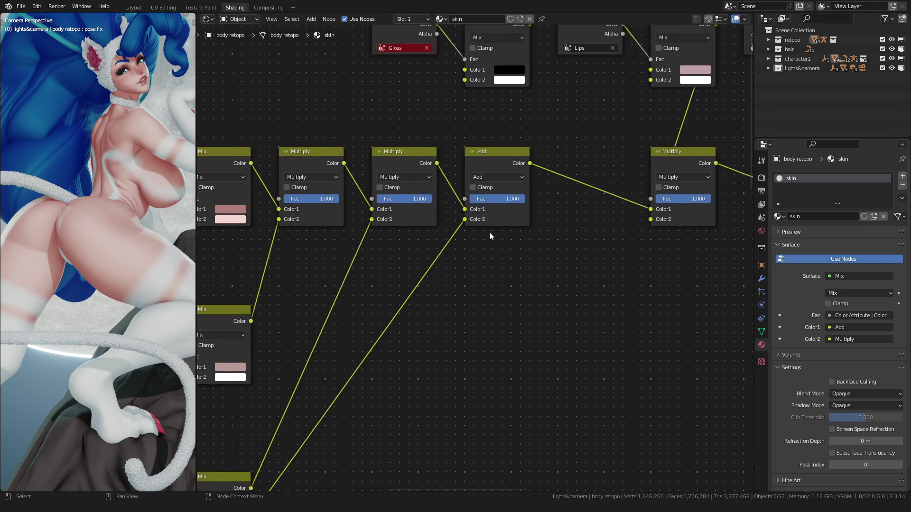
scroll(490, 236, up, 4)
drag(512, 163, 484, 163)
key(Escape)
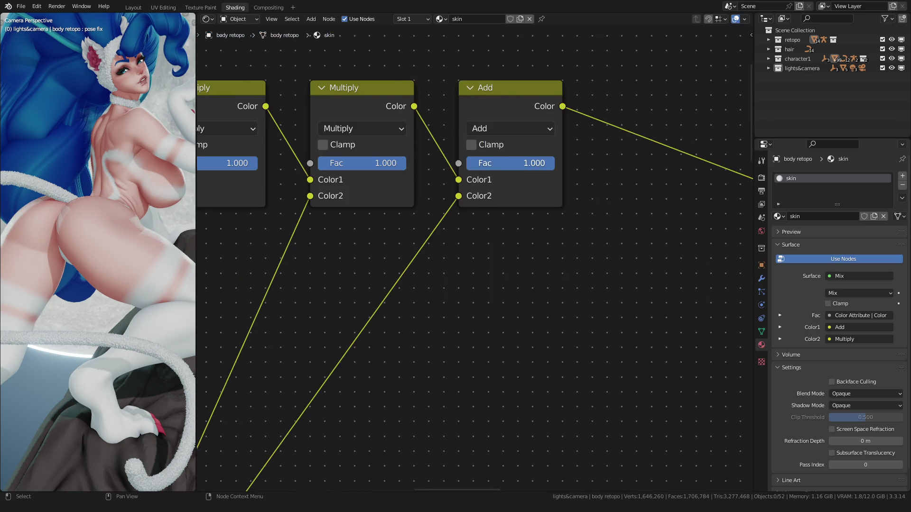
scroll(5, 212, down, 3)
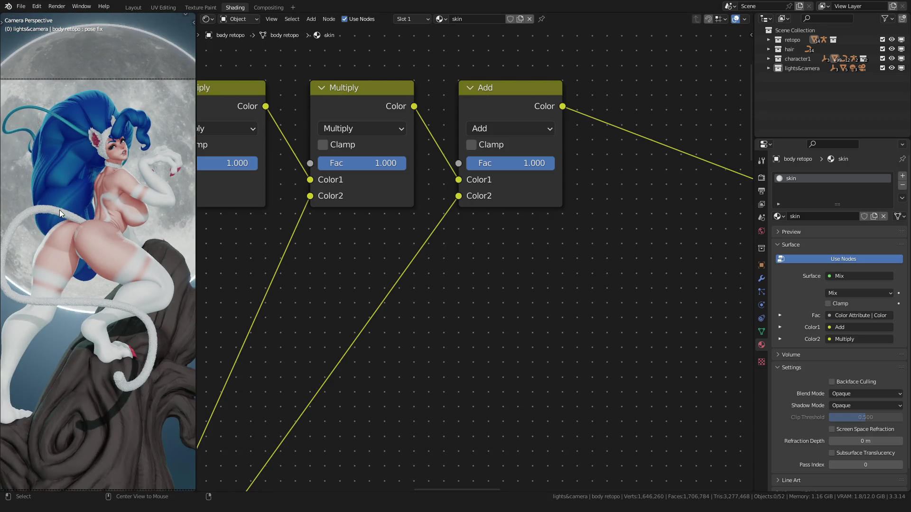
scroll(68, 206, down, 2)
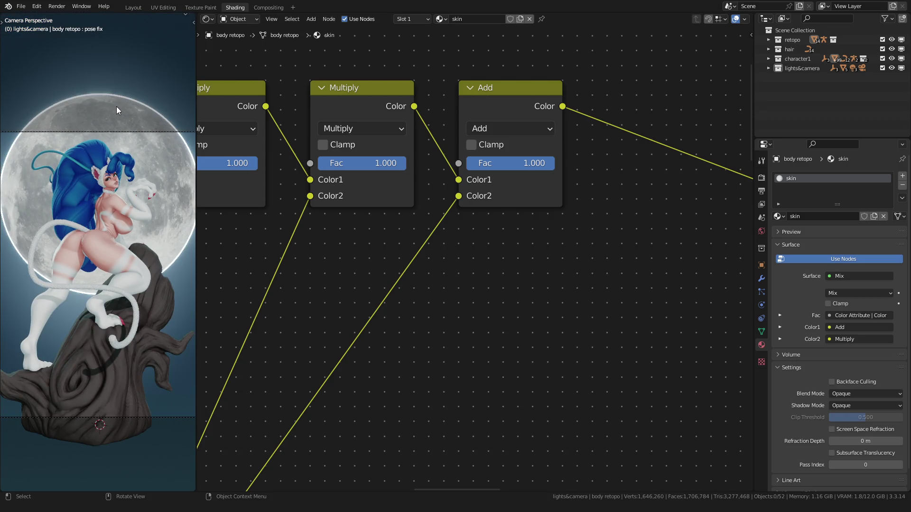
click(134, 7)
scroll(354, 244, down, 3)
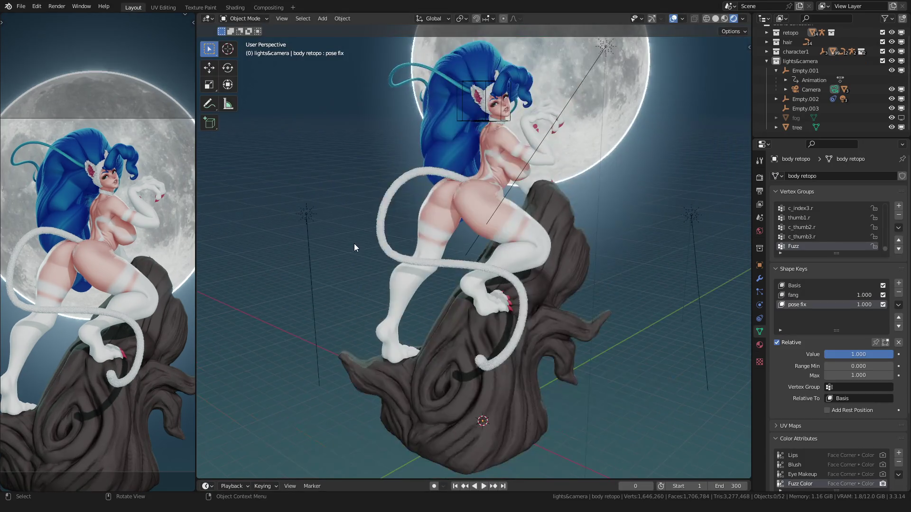
scroll(354, 243, down, 2)
Give the sun light specular 1 and strength 1, then go back to the skin nodes
click(535, 165)
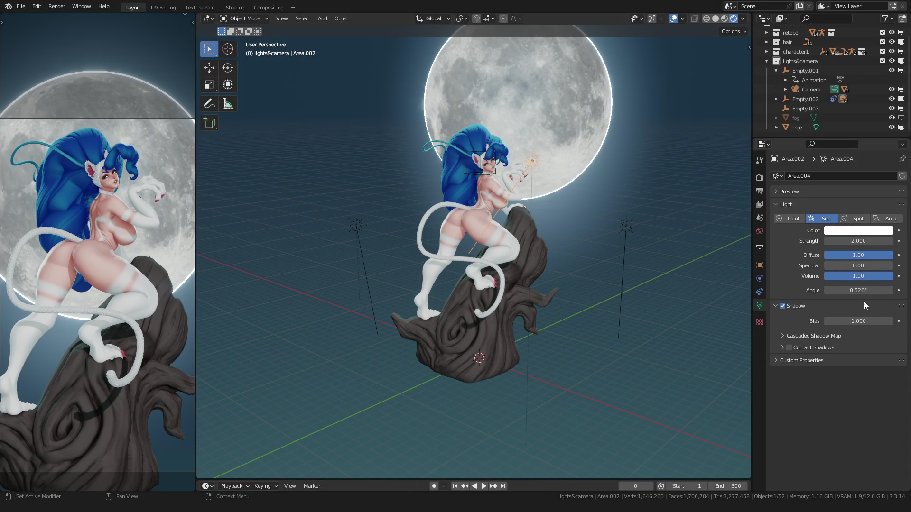
middle_drag(513, 255, 544, 260)
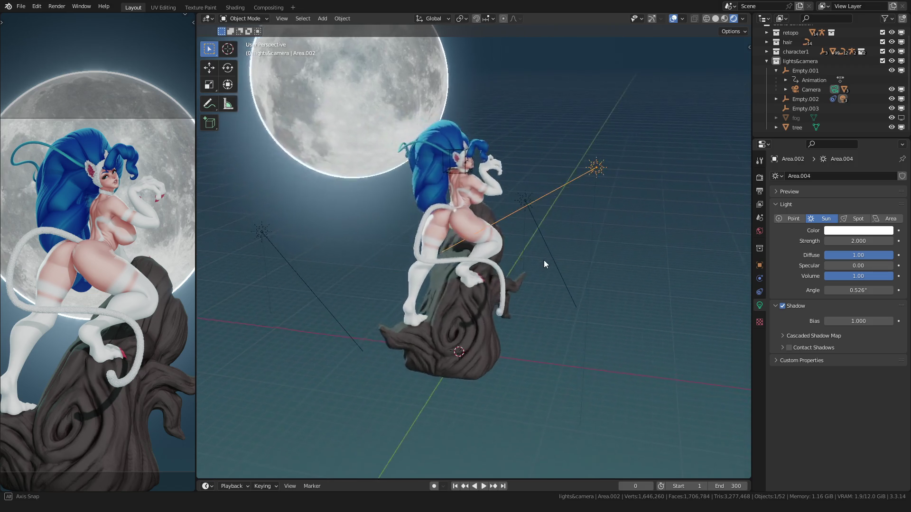
double_click(858, 265)
text(1)
key(Return)
middle_drag(417, 244, 384, 237)
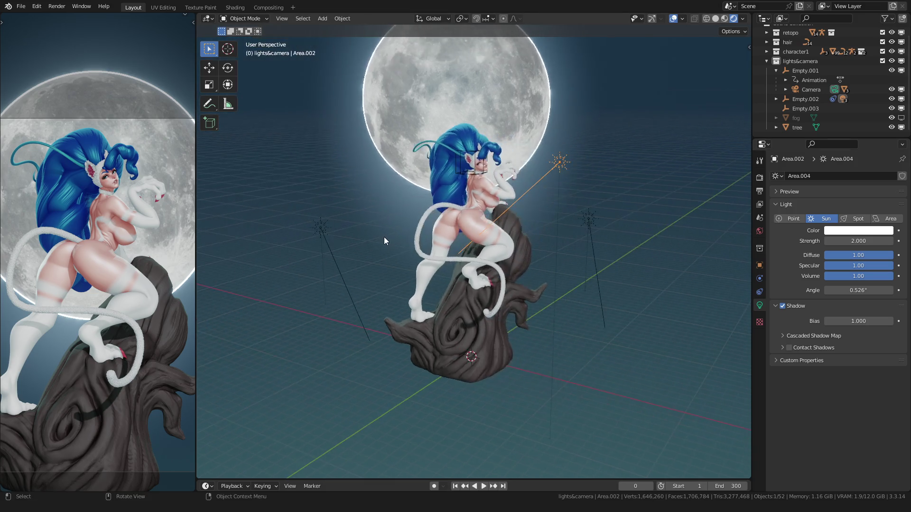
double_click(853, 241)
text(1)
key(Return)
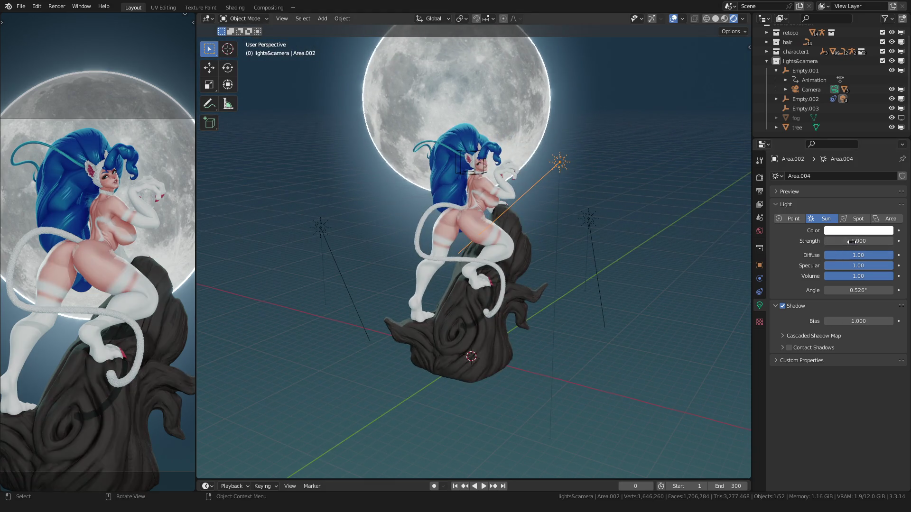
scroll(264, 132, up, 2)
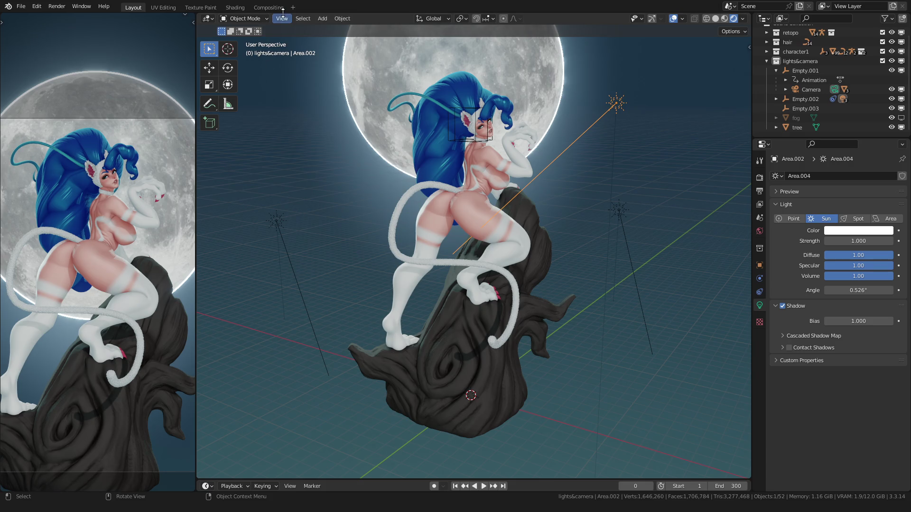
click(235, 8)
scroll(33, 240, up, 3)
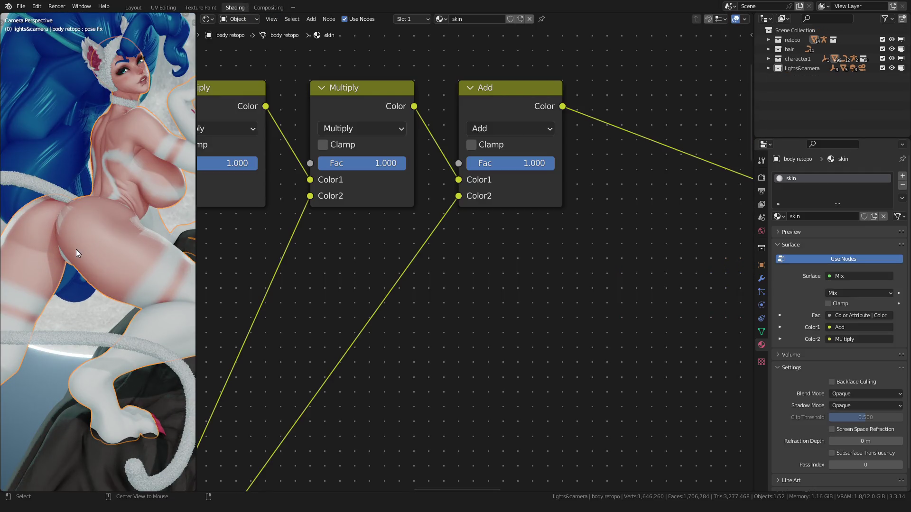
scroll(391, 267, down, 3)
scroll(397, 265, down, 2)
scroll(499, 299, up, 3)
Lower the skin's Glass BSDF roughness to 0.588 and shift the ColorRamp stops right
middle_drag(499, 299, 548, 314)
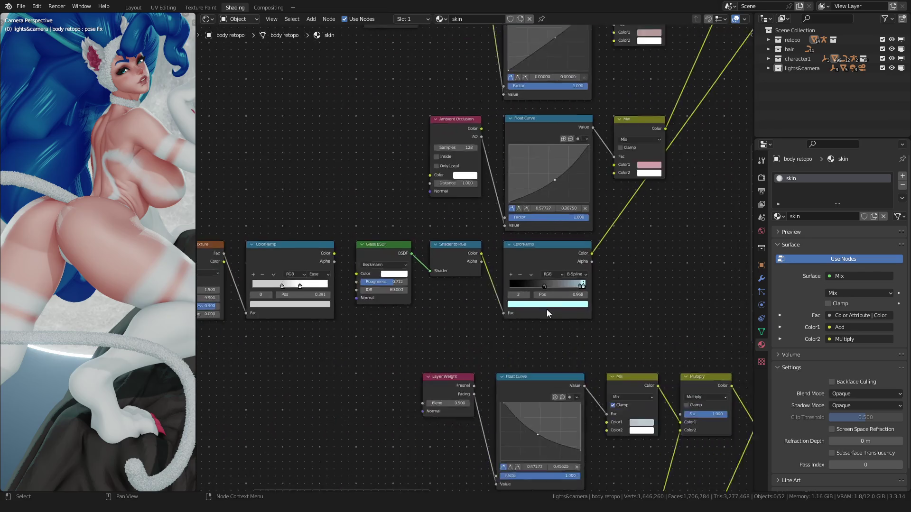
scroll(427, 278, up, 3)
scroll(413, 270, up, 2)
scroll(399, 263, up, 3)
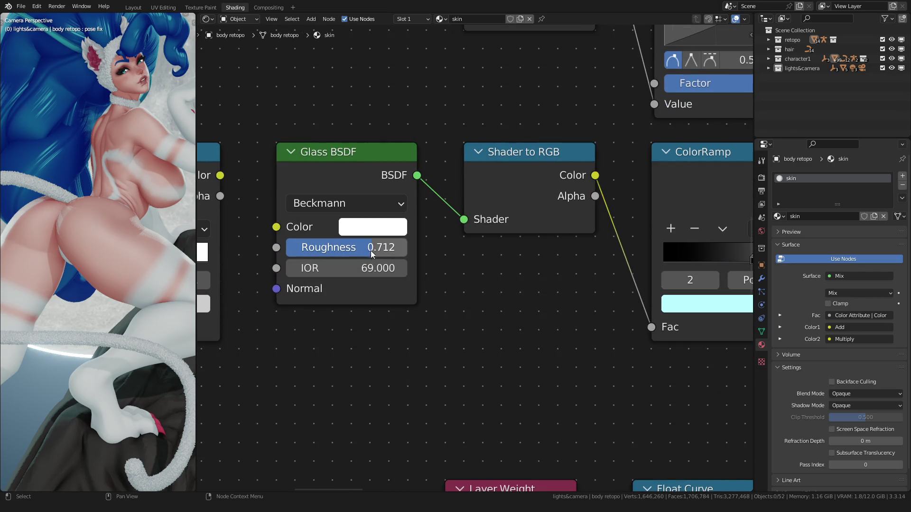
drag(371, 248, 355, 248)
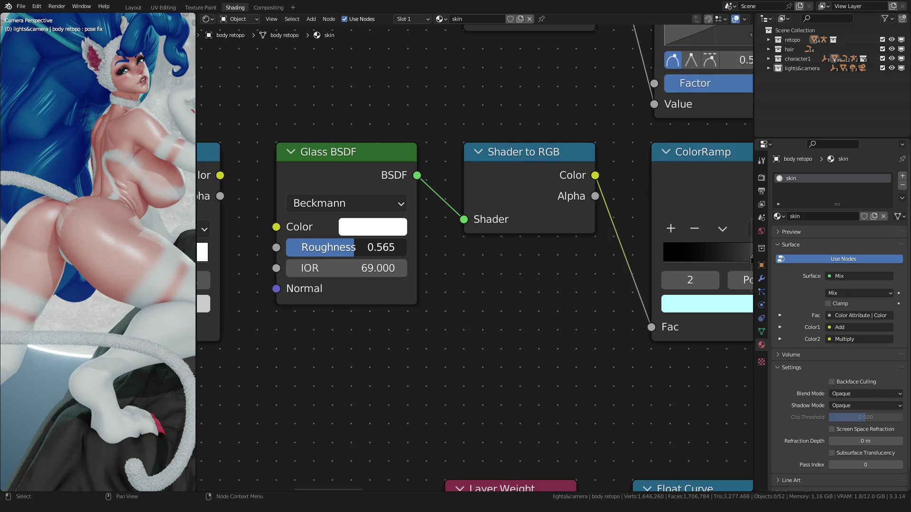
drag(354, 248, 368, 248)
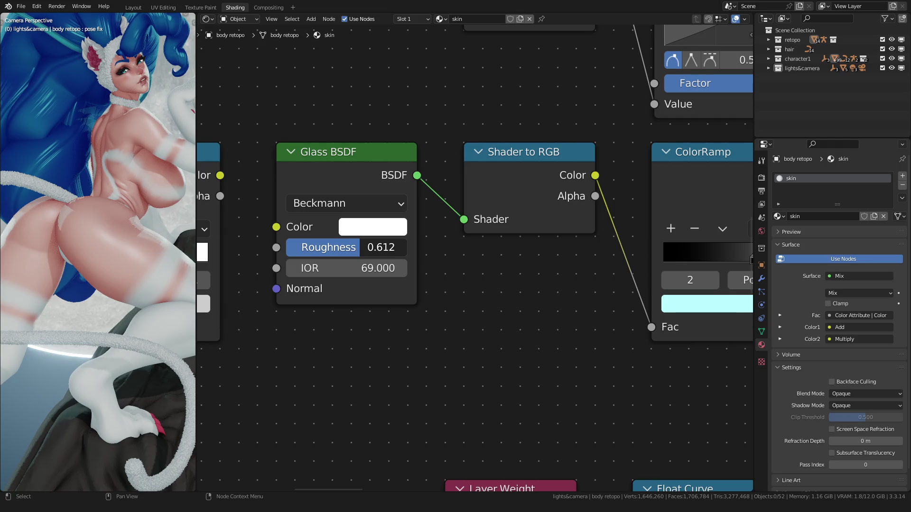
middle_drag(641, 299, 406, 284)
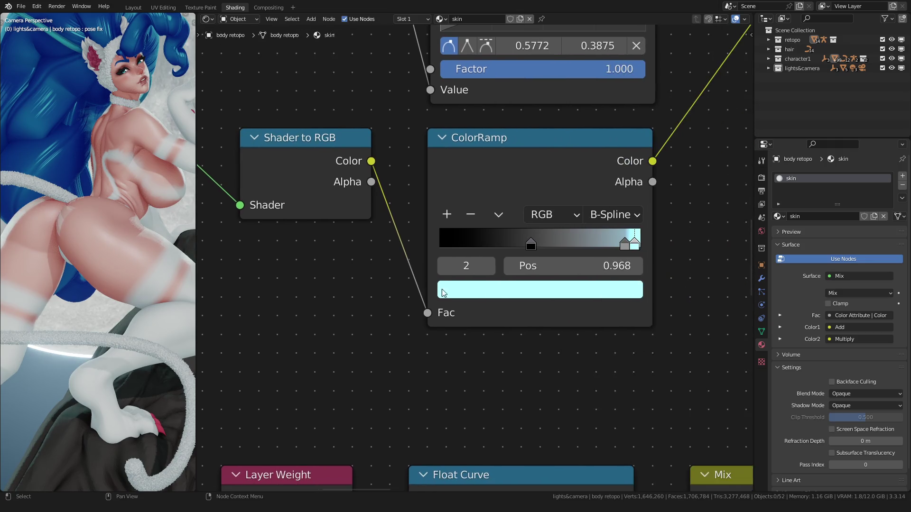
mouse_move(659, 243)
mouse_down()
mouse_move(667, 242)
mouse_move(658, 244)
mouse_up()
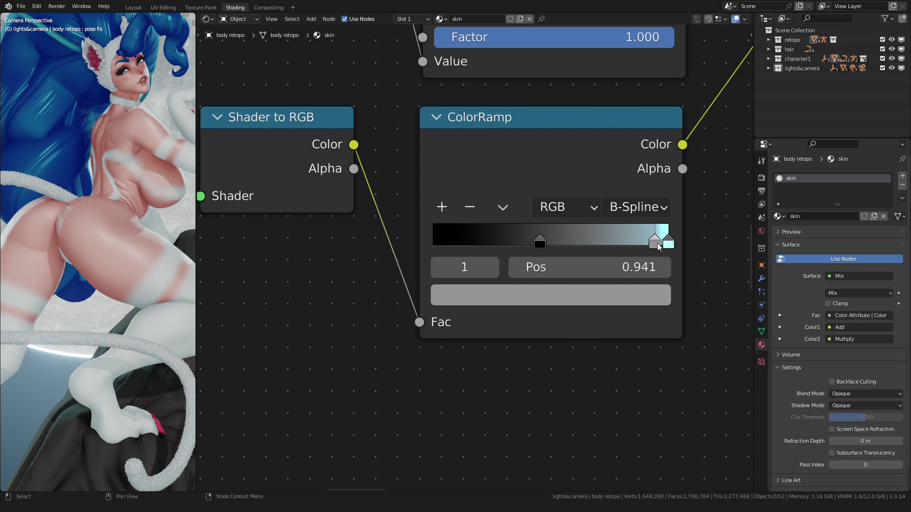
scroll(137, 251, down, 3)
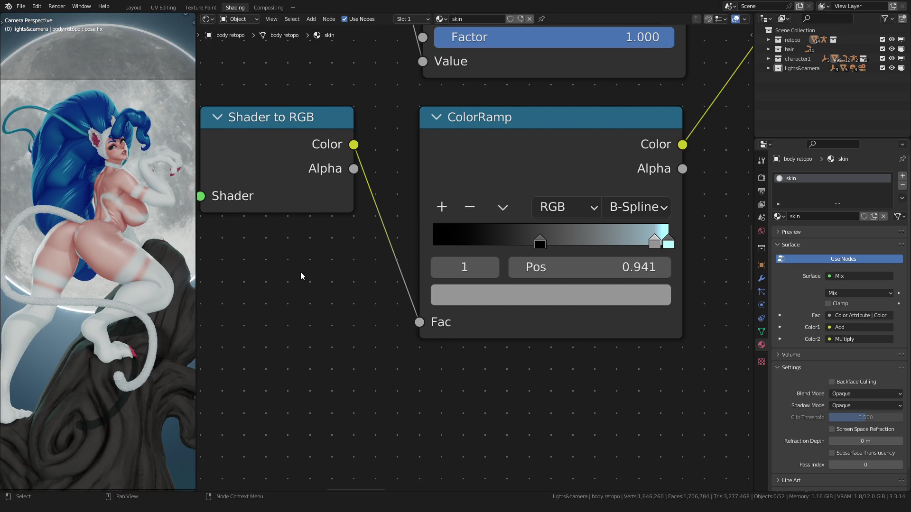
scroll(300, 271, down, 2)
Darken the ColorRamp's grey stop to a brightness of 0.235
middle_drag(392, 252, 381, 264)
scroll(382, 264, up, 2)
click(481, 289)
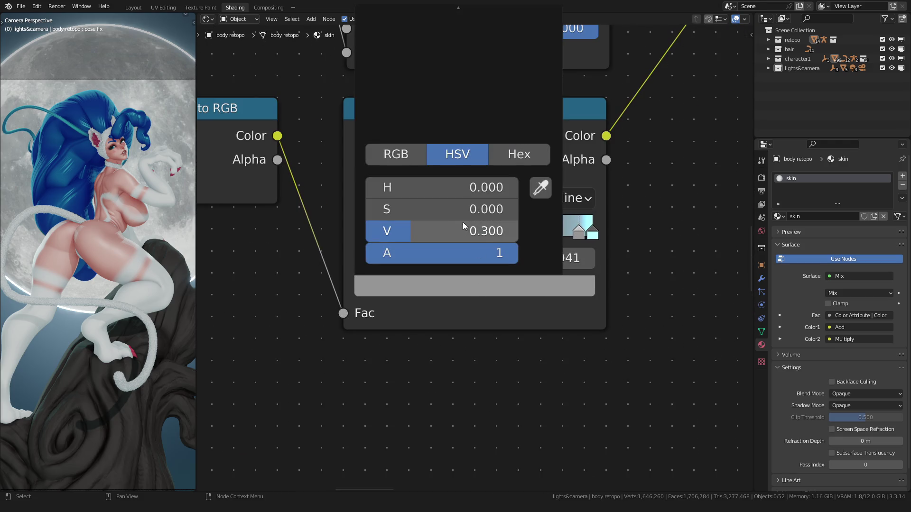
drag(463, 230, 427, 231)
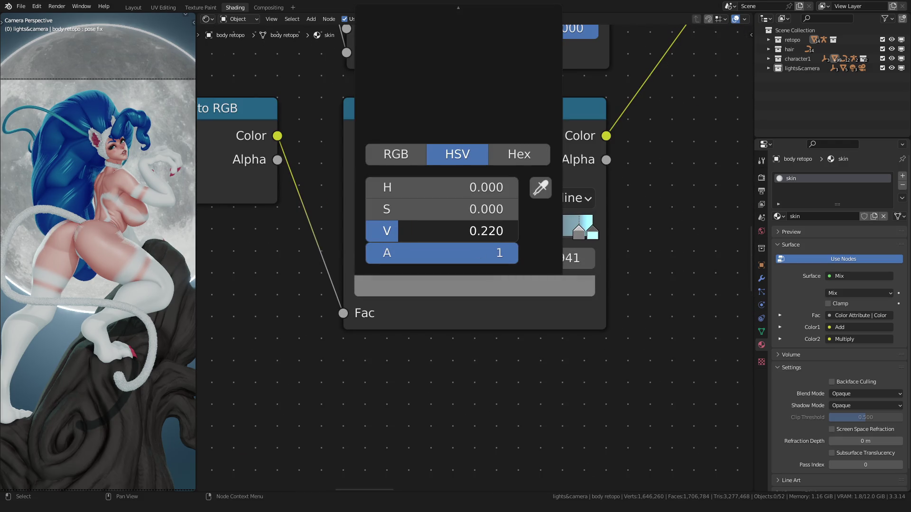
key(ctrl+z)
click(441, 288)
drag(427, 231, 416, 231)
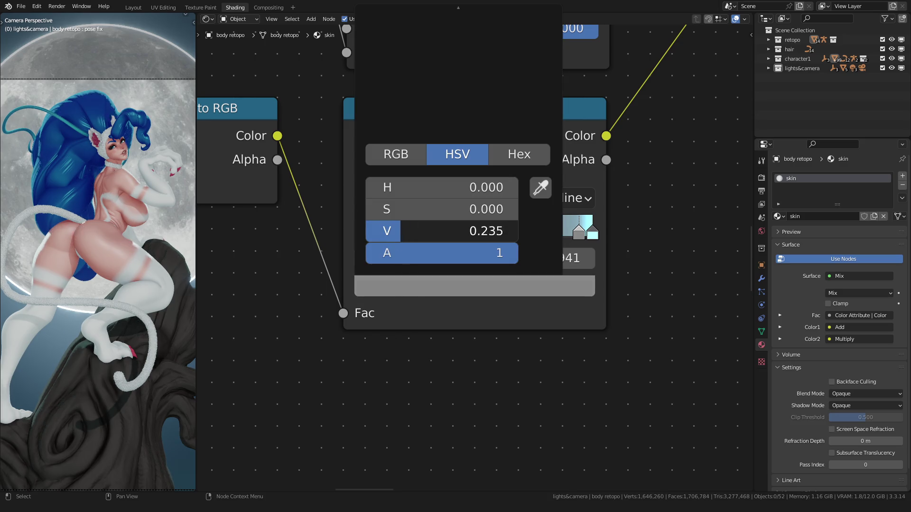
key(Escape)
Nudge the Glass BSDF roughness lower, check the sun light in the scene, and return to the nodes
middle_drag(285, 285, 378, 283)
drag(355, 221, 346, 221)
scroll(93, 238, up, 5)
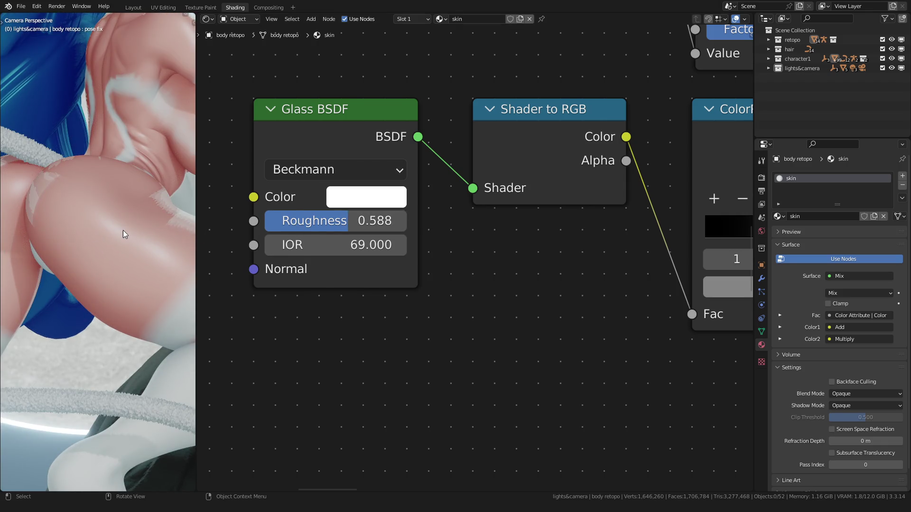
scroll(123, 230, down, 5)
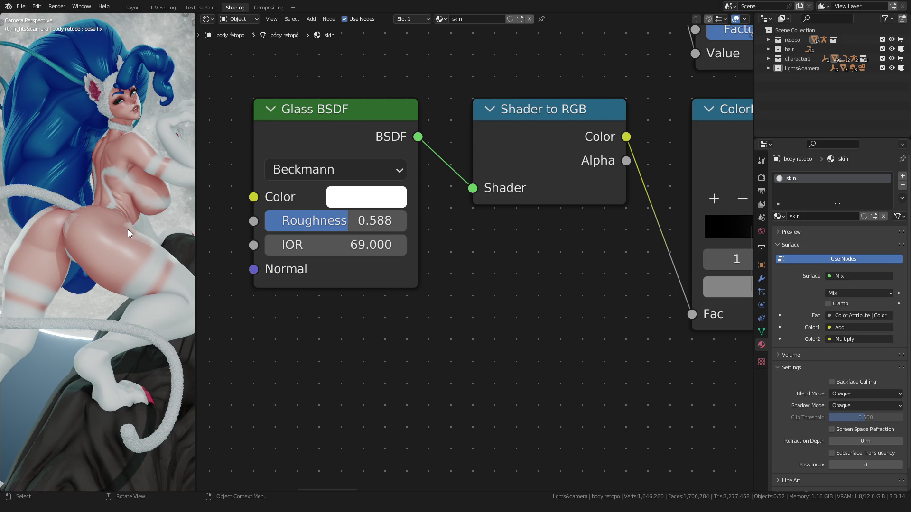
scroll(128, 230, down, 5)
click(134, 7)
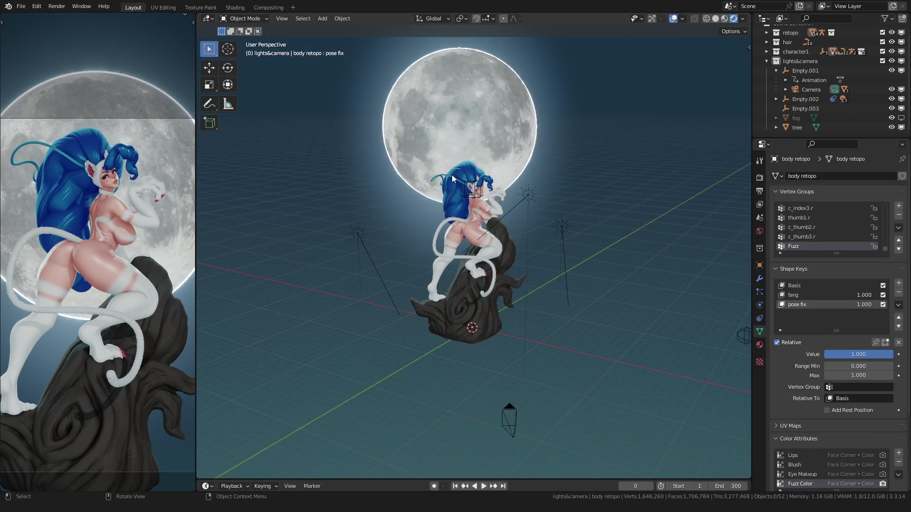
click(532, 193)
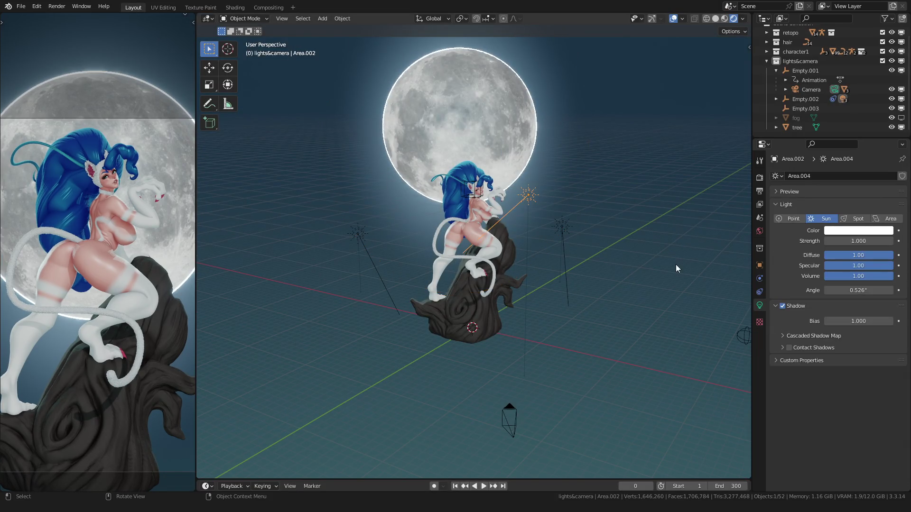
click(235, 8)
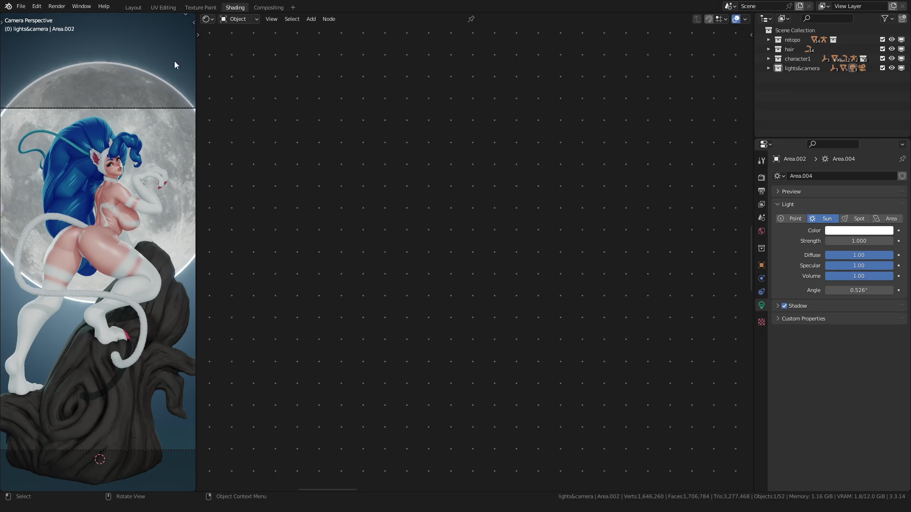
scroll(97, 265, up, 3)
scroll(500, 270, down, 3)
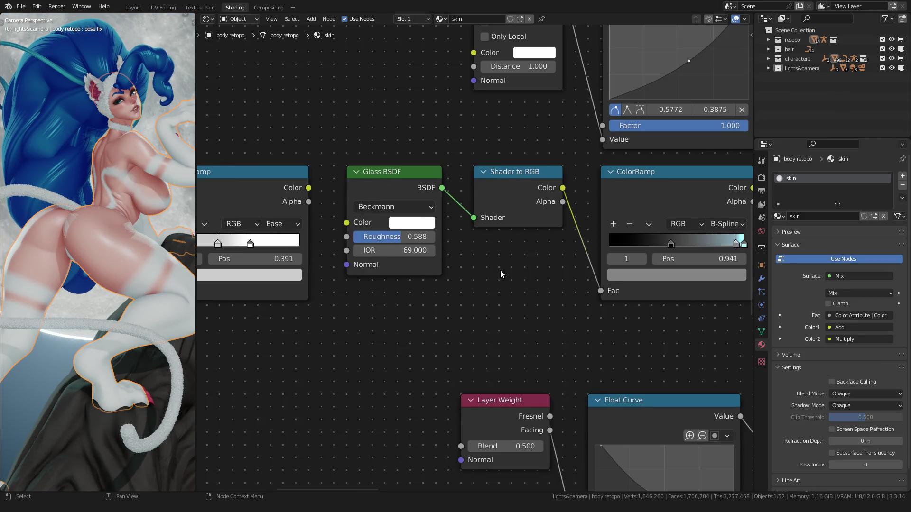
middle_drag(501, 270, 427, 284)
scroll(406, 266, up, 5)
scroll(396, 259, up, 1)
click(391, 258)
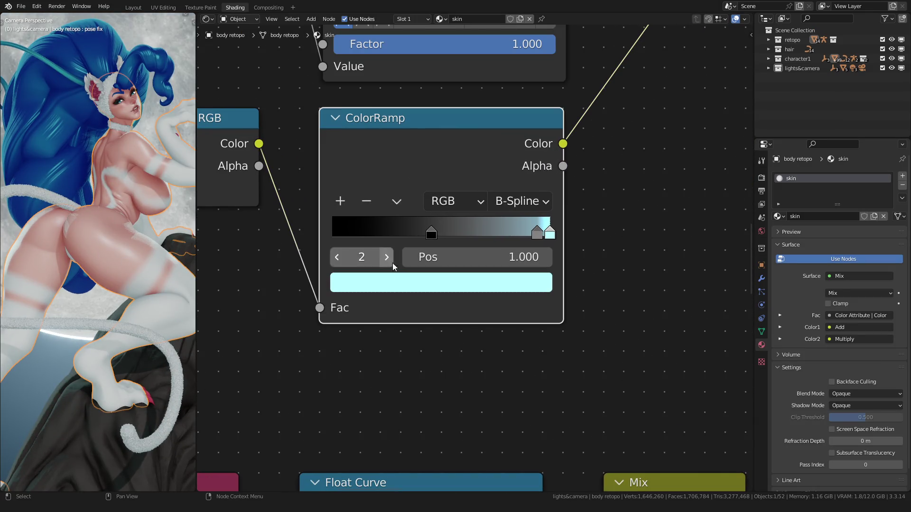
click(402, 276)
drag(447, 211, 474, 211)
double_click(439, 232)
key(Return)
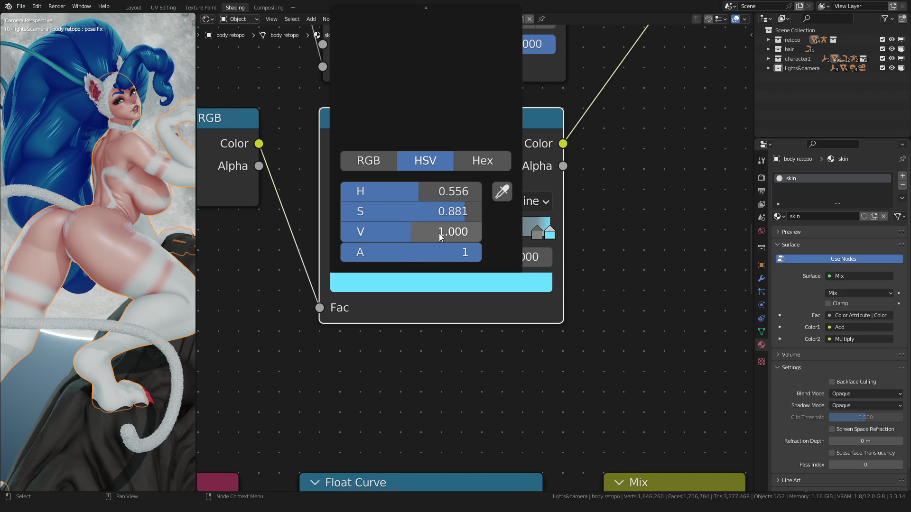
double_click(441, 211)
text(1)
key(Return)
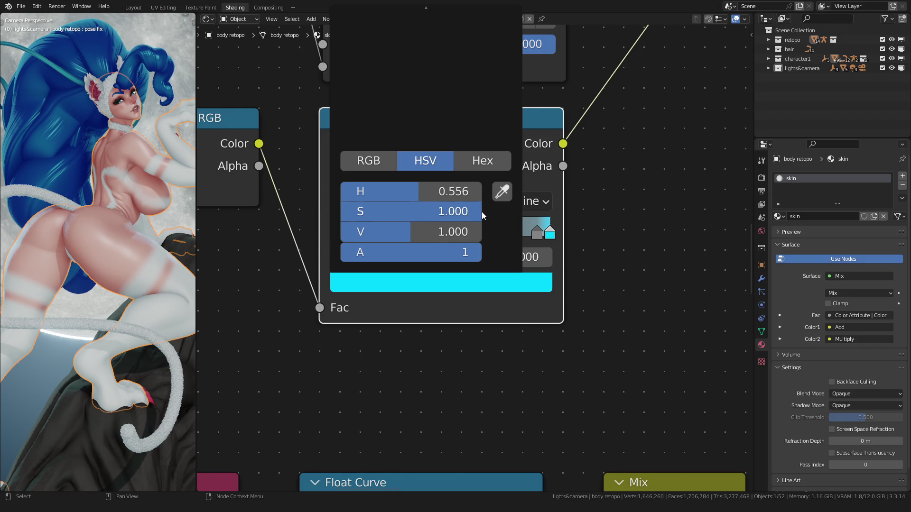
click(610, 390)
scroll(121, 280, down, 3)
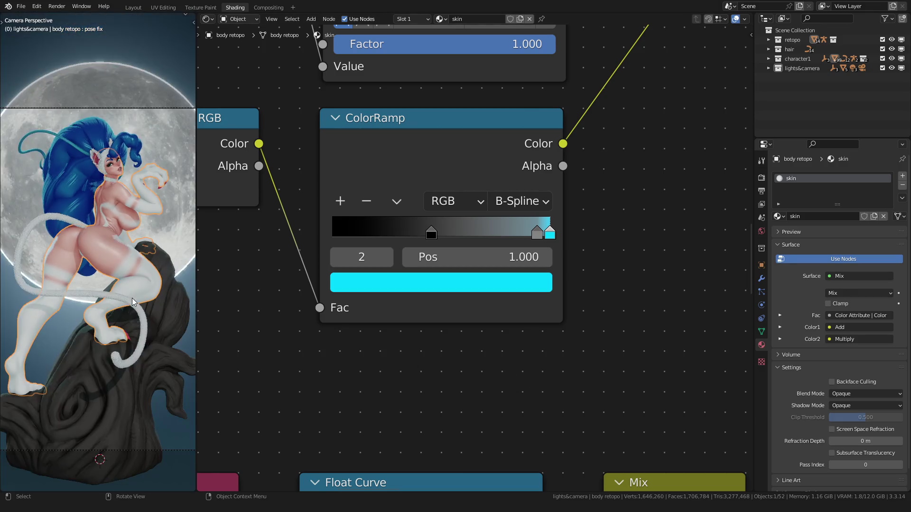
middle_drag(86, 242, 121, 280)
key(alt+a)
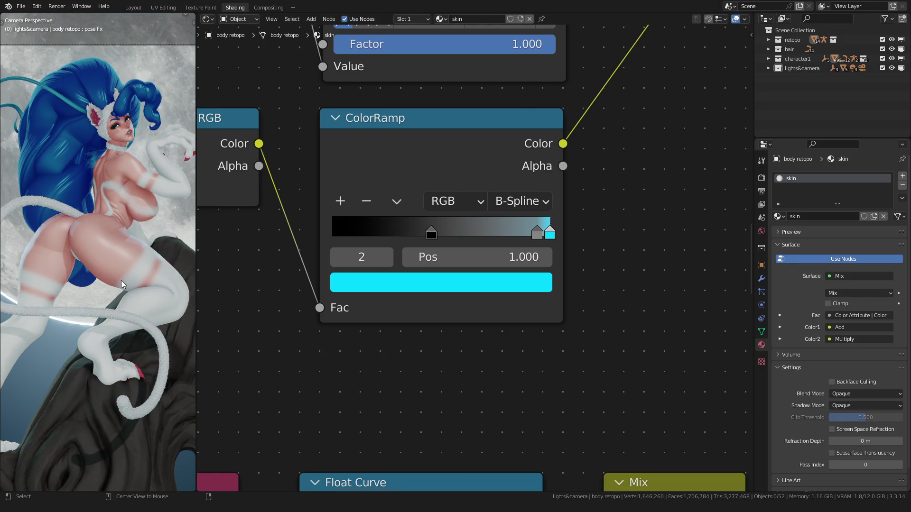
scroll(387, 312, down, 4)
scroll(387, 327, down, 4)
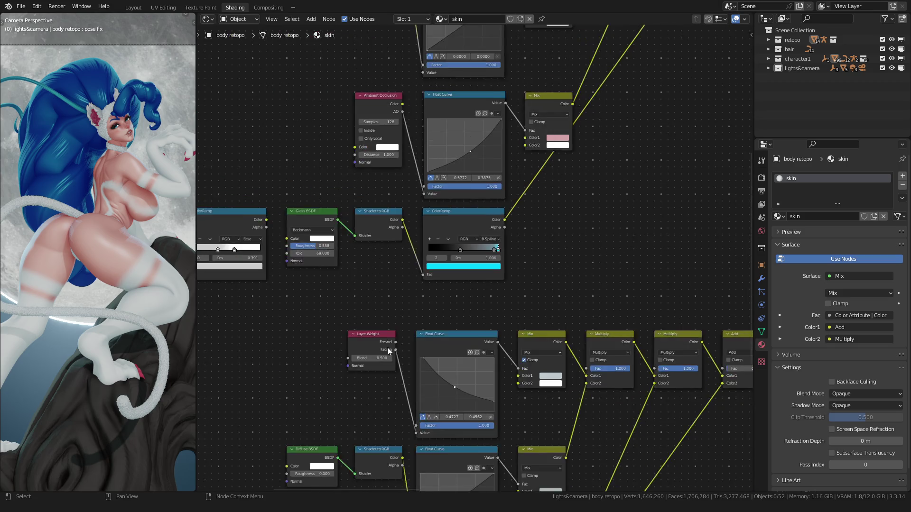
middle_drag(388, 348, 388, 245)
scroll(419, 285, up, 2)
middle_drag(421, 339, 409, 266)
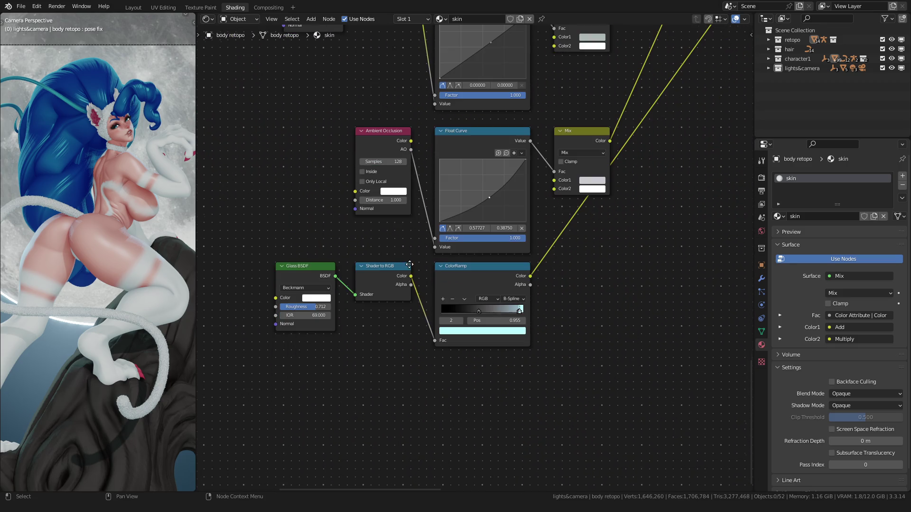
scroll(100, 249, up, 3)
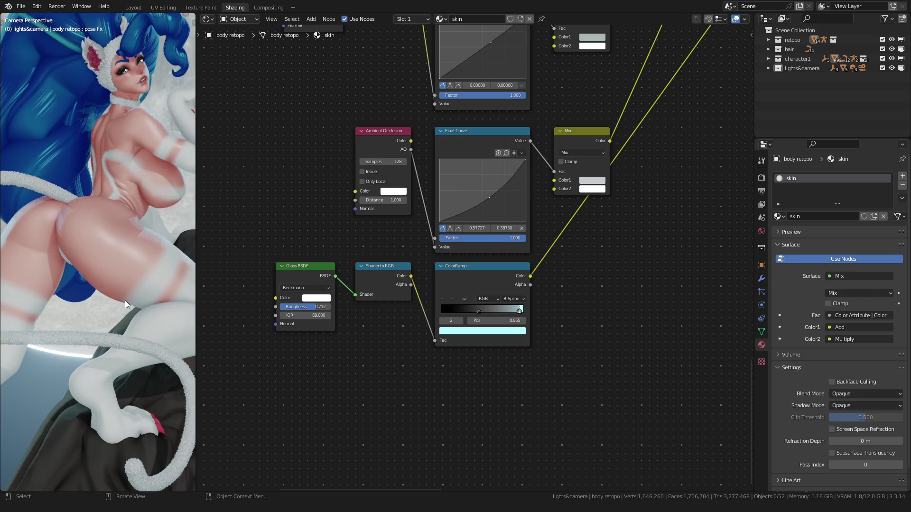
scroll(317, 367, up, 2)
middle_drag(316, 366, 412, 288)
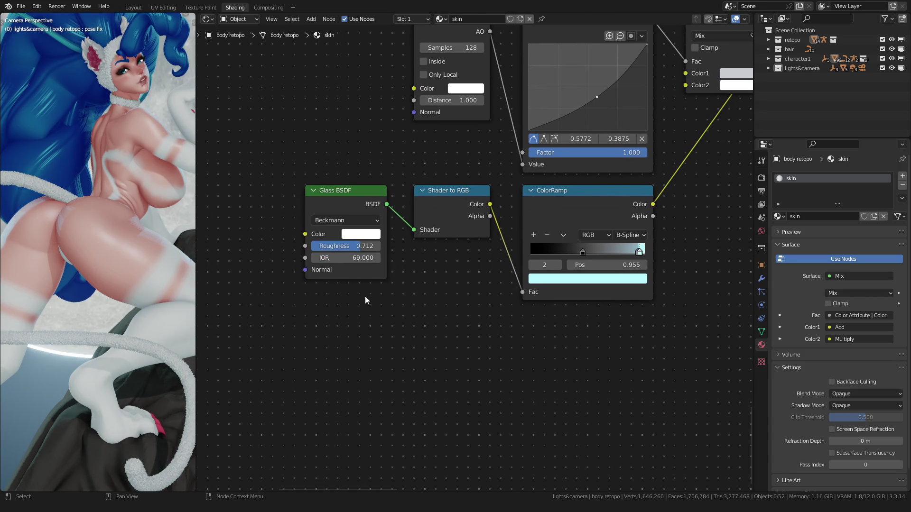
scroll(329, 292, up, 3)
mouse_move(329, 292)
middle_down()
mouse_move(463, 308)
mouse_move(499, 213)
middle_up()
scroll(464, 307, down, 4)
scroll(536, 242, up, 4)
mouse_move(536, 241)
middle_down()
mouse_move(539, 208)
mouse_move(520, 287)
middle_up()
scroll(539, 207, down, 4)
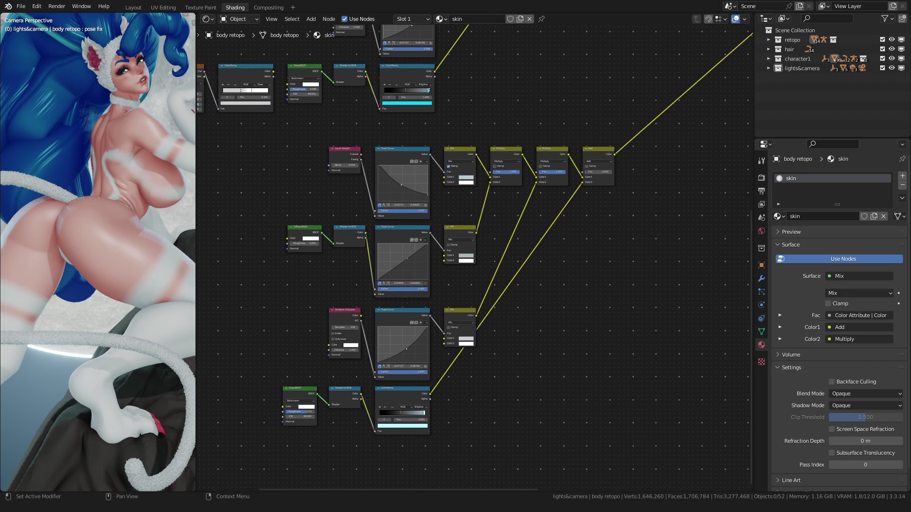
scroll(541, 178, up, 5)
scroll(555, 193, up, 3)
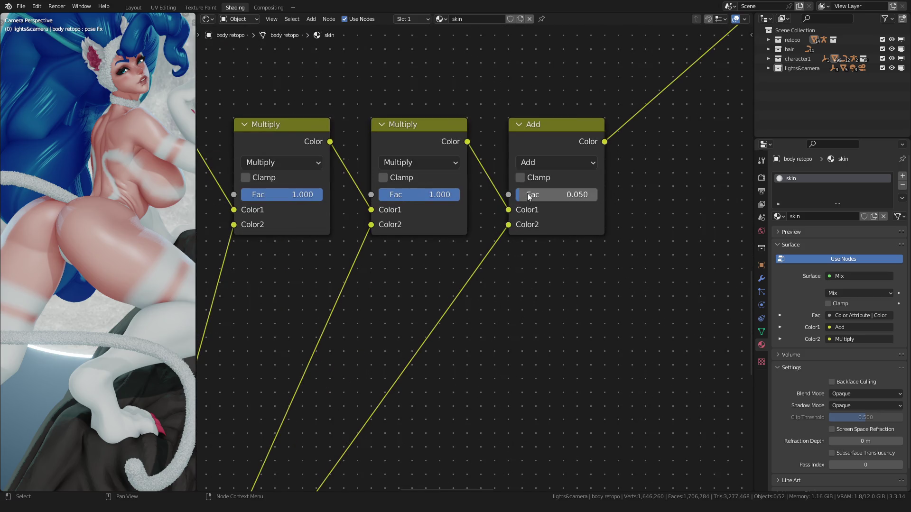
Raise the skin Add node's Fac to 0.450, then select the tail for editing
double_click(566, 194)
drag(566, 195, 562, 199)
text(0.450)
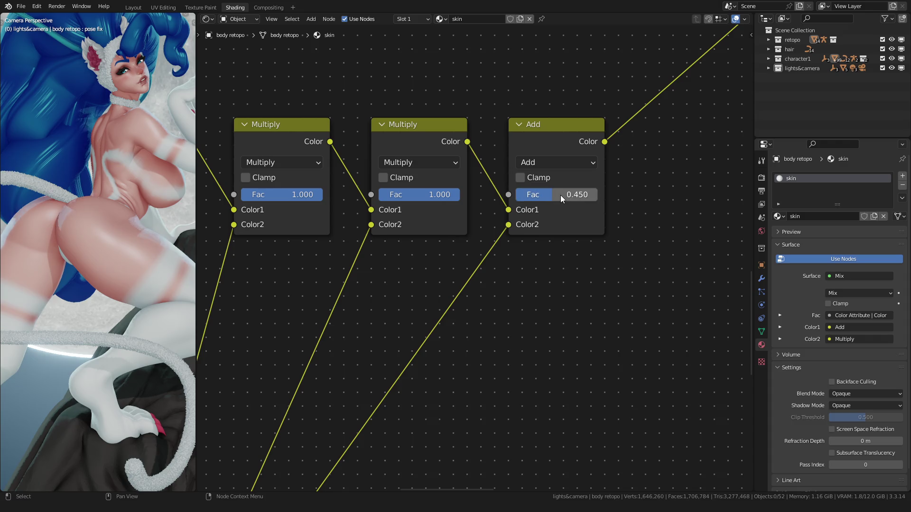
scroll(128, 232, down, 5)
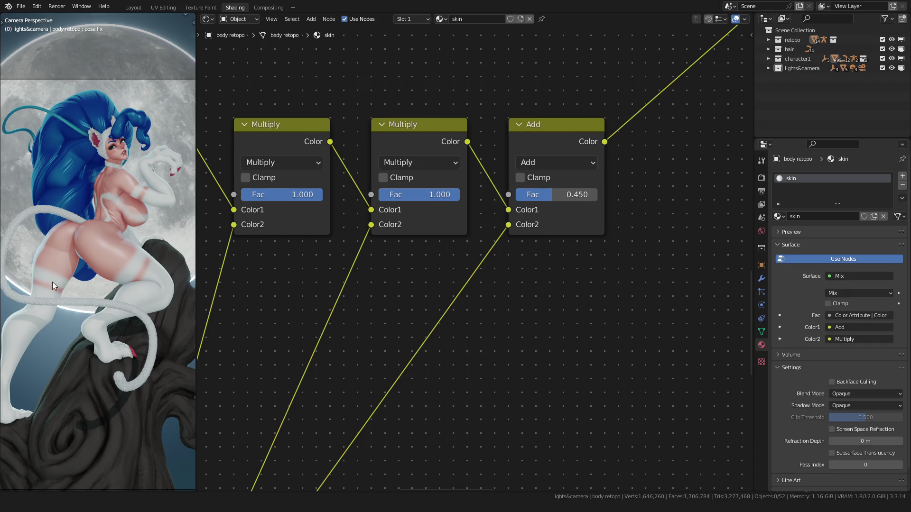
scroll(79, 257, up, 4)
click(57, 222)
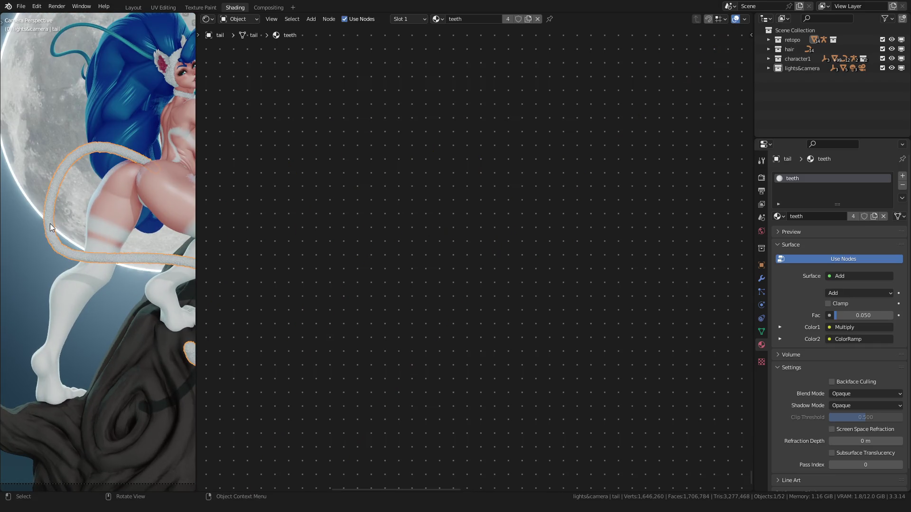
Set the tail material's Add node Fac to 0.3, then return to Layout with viewport Extras hidden and camera view
middle_drag(409, 279, 449, 332)
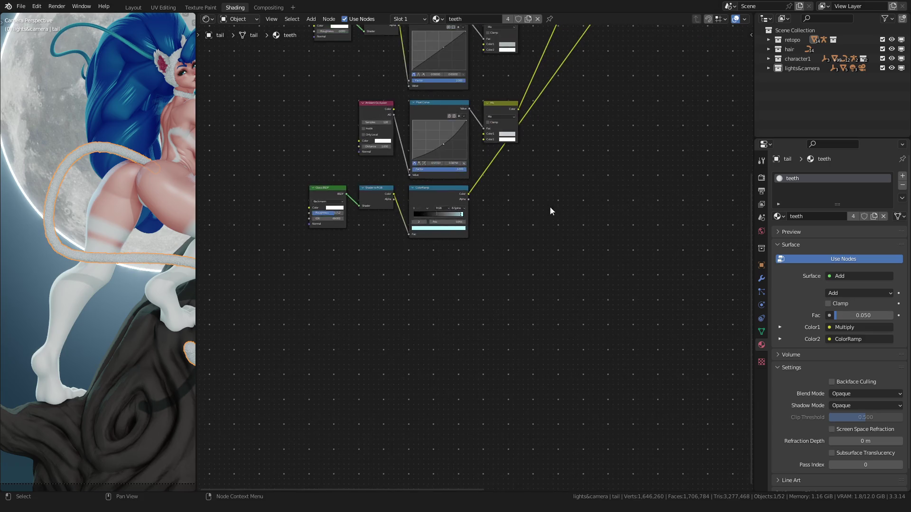
scroll(549, 210, up, 3)
scroll(546, 215, up, 3)
scroll(470, 226, up, 3)
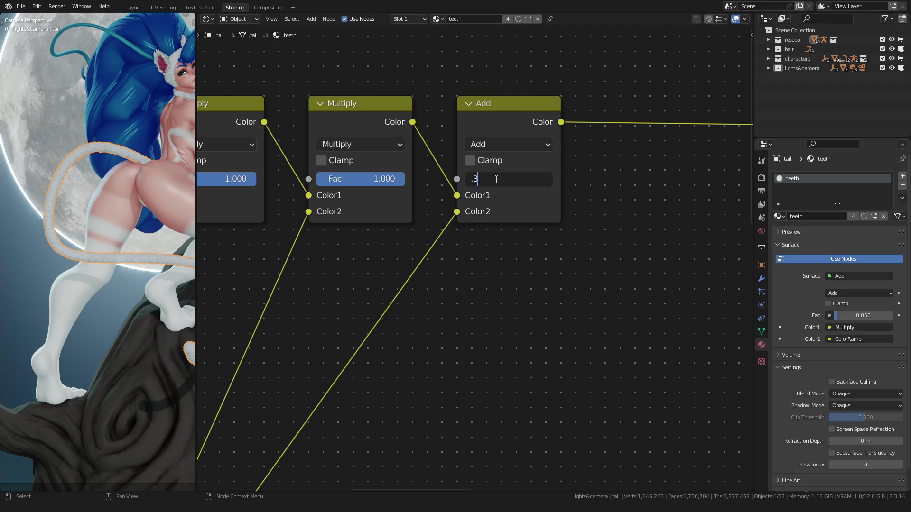
scroll(104, 230, down, 2)
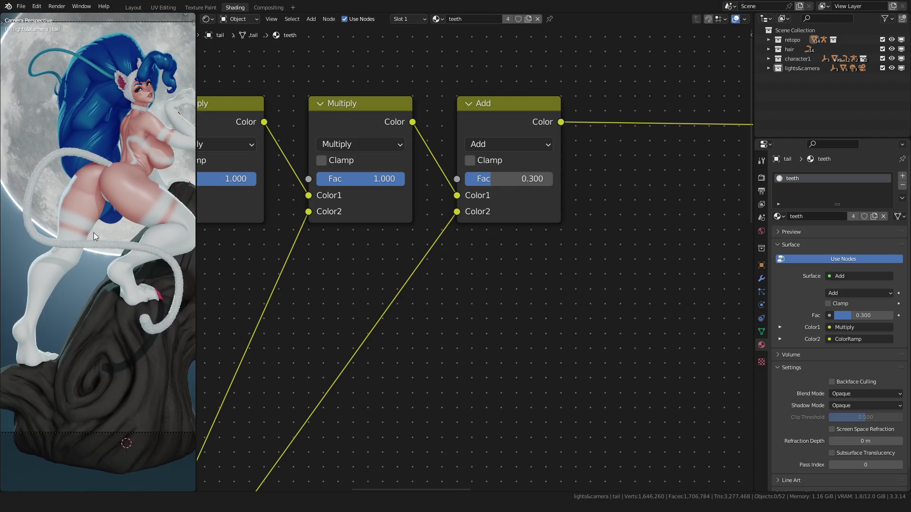
scroll(94, 233, up, 5)
scroll(110, 237, down, 4)
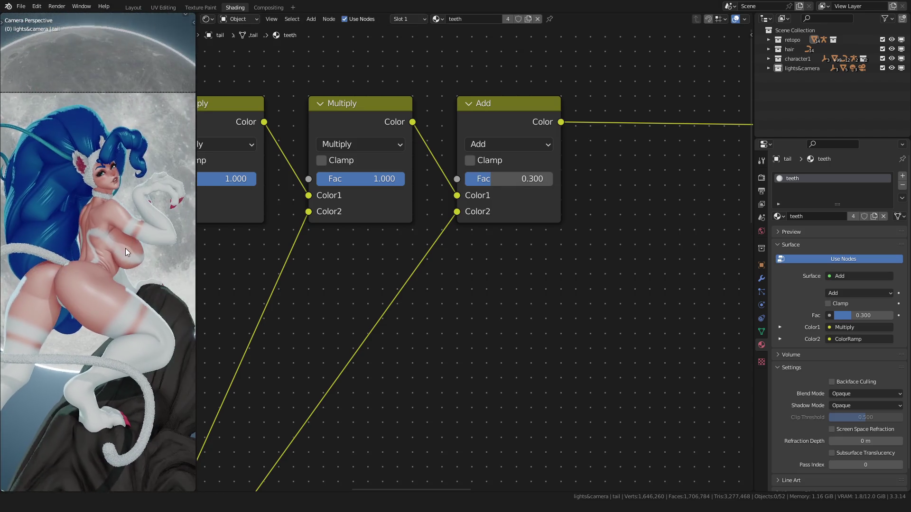
scroll(126, 248, up, 3)
scroll(102, 241, up, 2)
scroll(101, 241, down, 4)
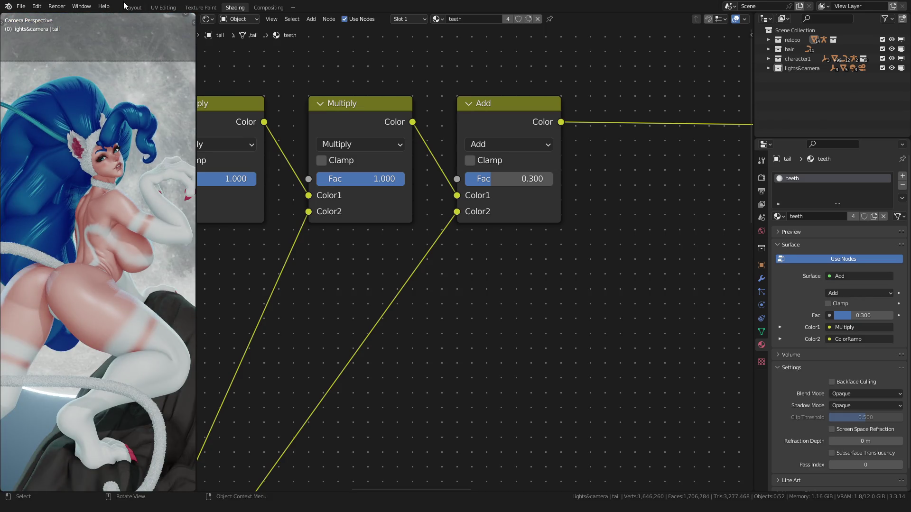
click(132, 8)
scroll(398, 196, up, 3)
key(q)
click(372, 164)
key(KP_0)
scroll(358, 253, up, 4)
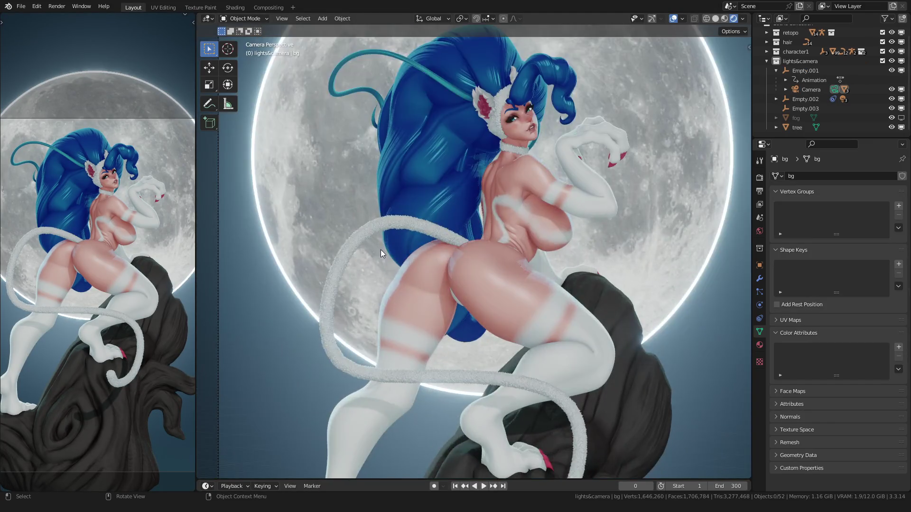
scroll(381, 249, up, 2)
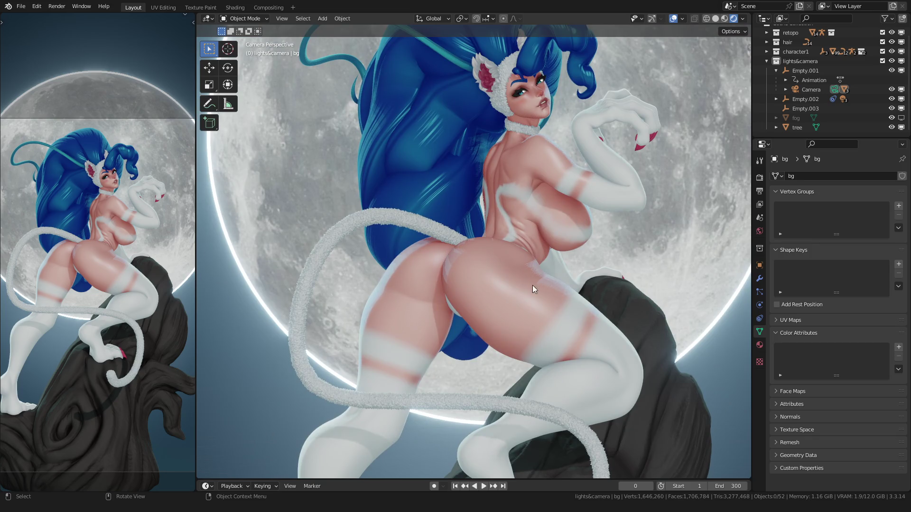
Bring up the Eevee render settings (60 samples) and select the character's body retopo mesh
click(760, 160)
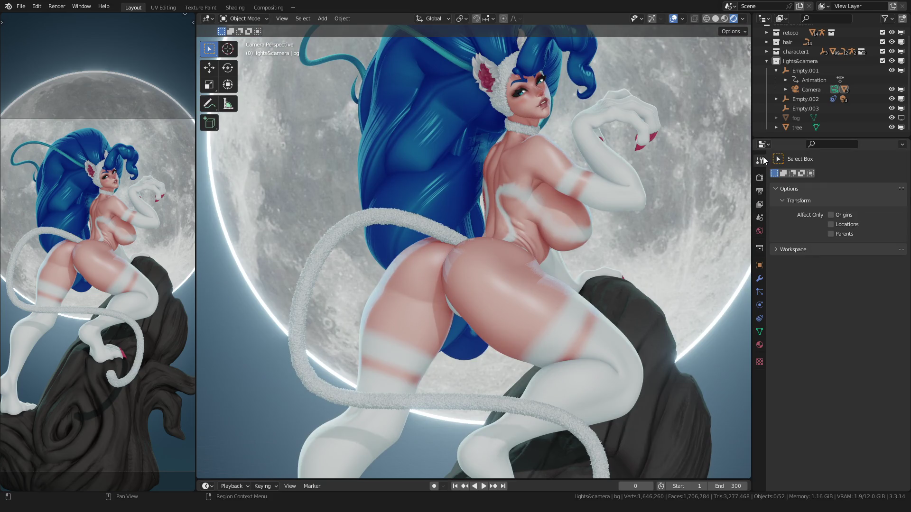
click(760, 279)
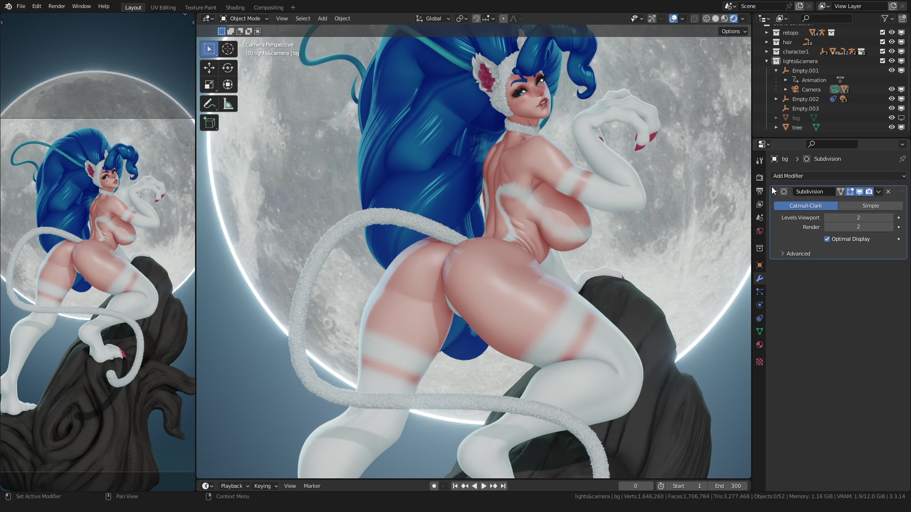
click(760, 160)
click(762, 176)
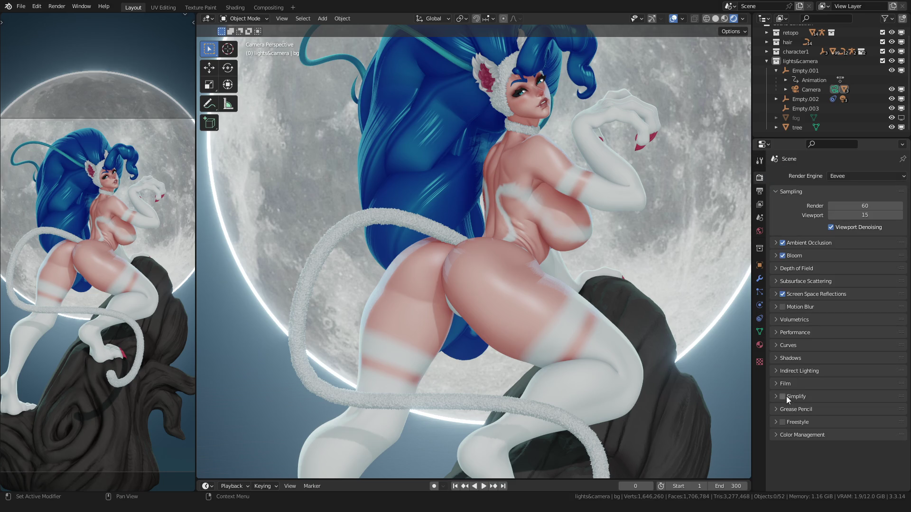
scroll(588, 328, up, 3)
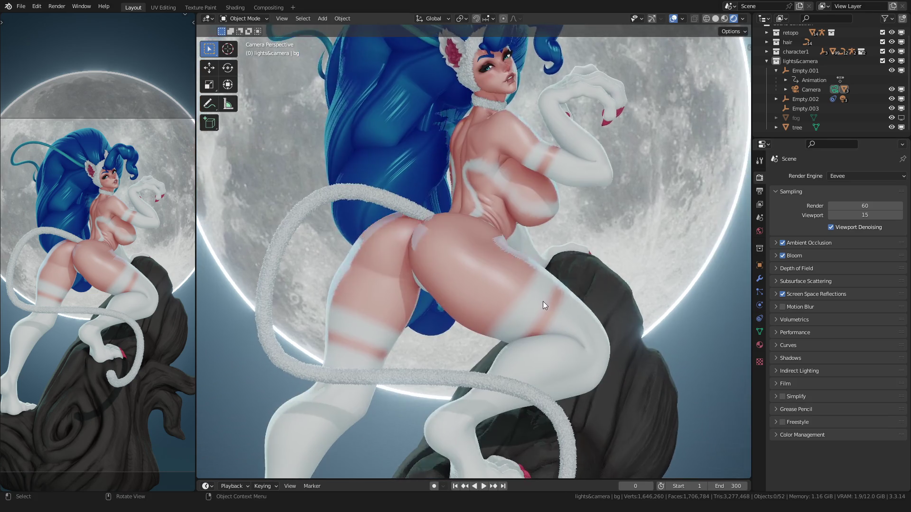
scroll(542, 300, up, 2)
click(463, 307)
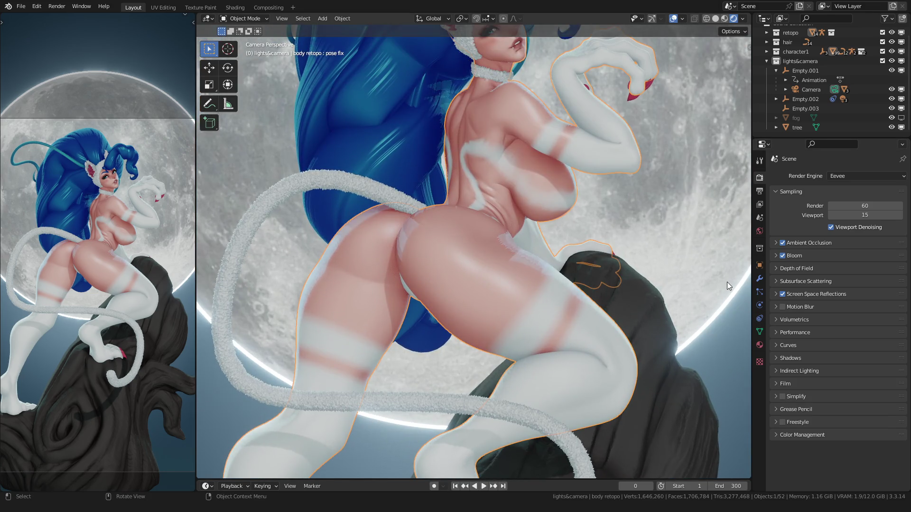
Show the body's Displace fur modifier in the viewport and inspect the fuzzy tail up close
click(759, 278)
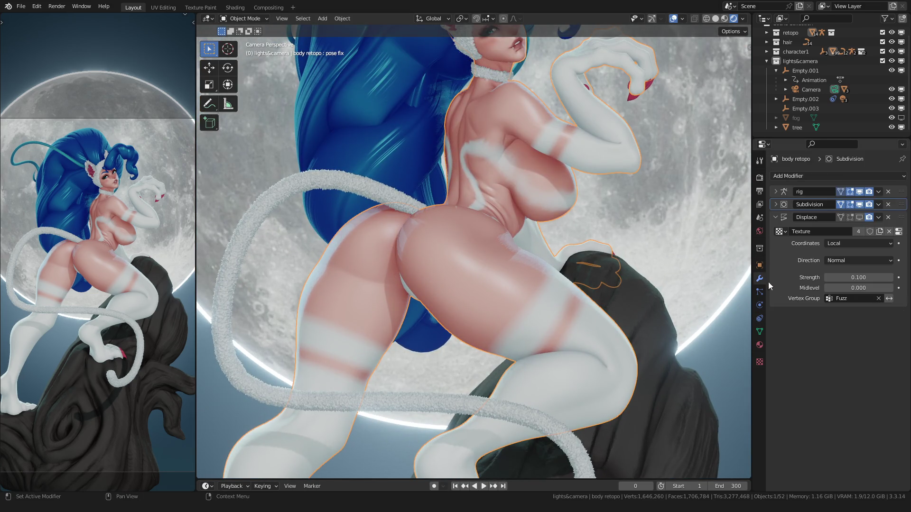
click(860, 218)
scroll(501, 221, down, 3)
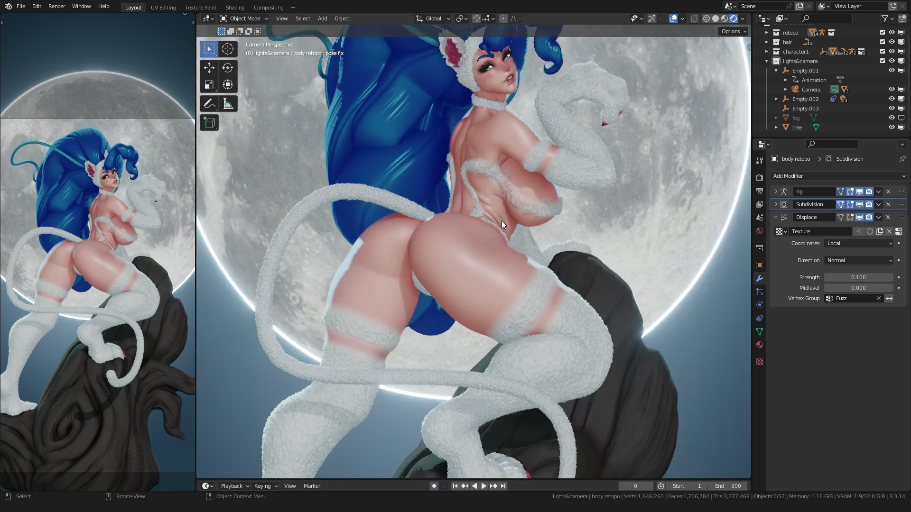
scroll(490, 225, down, 2)
scroll(456, 265, up, 6)
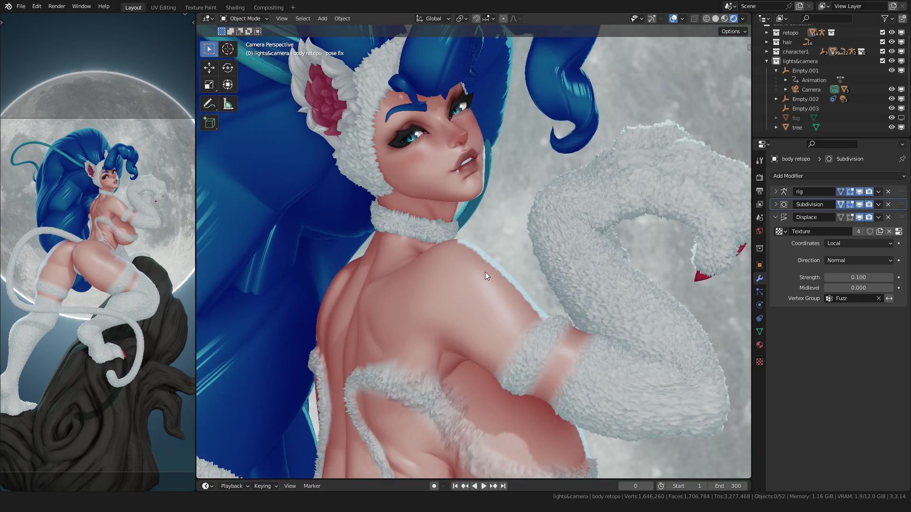
shift+middle_drag(457, 260, 493, 281)
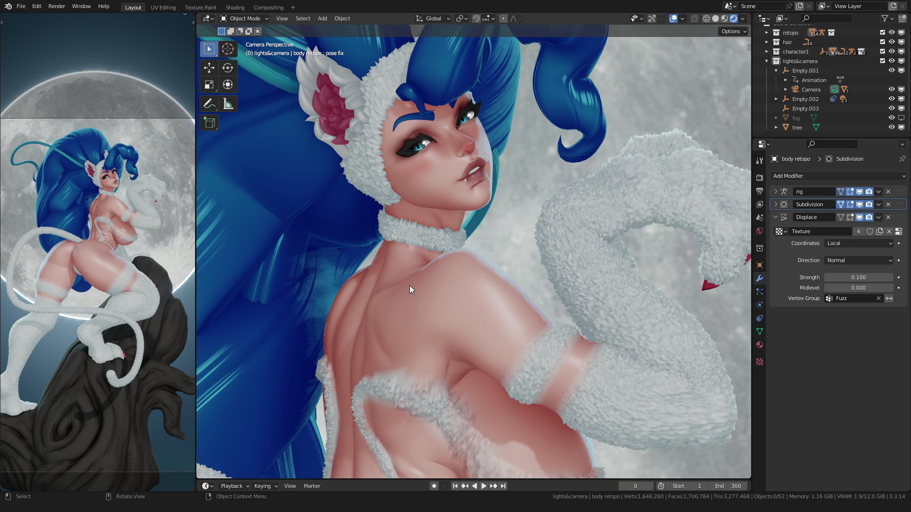
scroll(410, 289, down, 2)
shift+middle_drag(410, 288, 516, 265)
scroll(516, 264, up, 6)
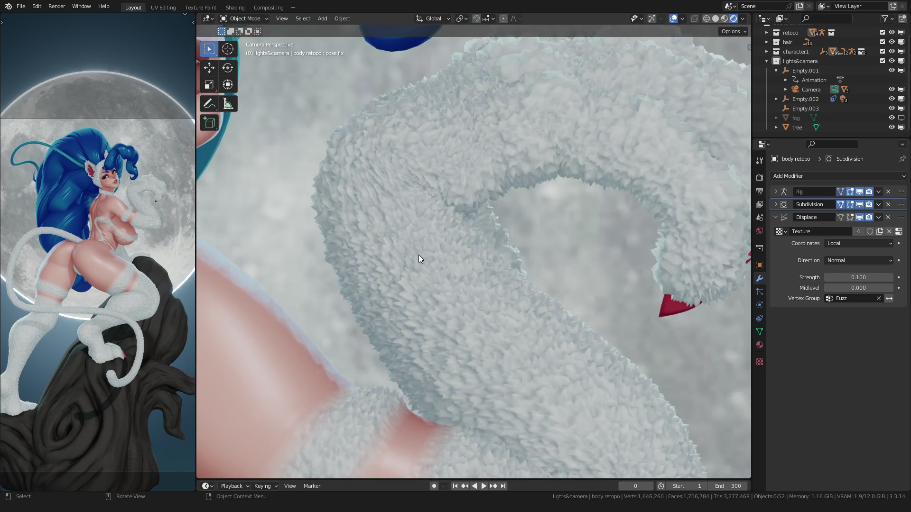
scroll(449, 244, up, 4)
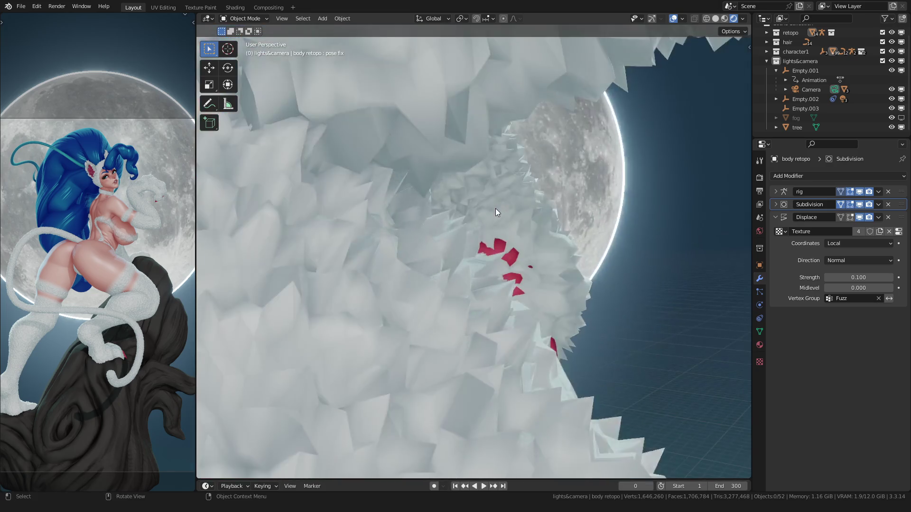
middle_drag(449, 244, 494, 257)
scroll(491, 262, down, 3)
scroll(445, 265, down, 3)
scroll(438, 266, down, 4)
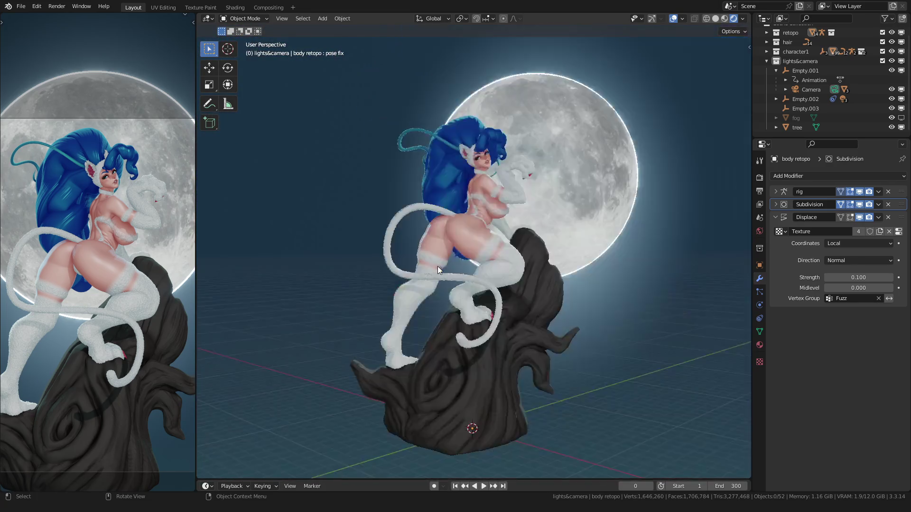
key(KP_0)
scroll(451, 258, down, 5)
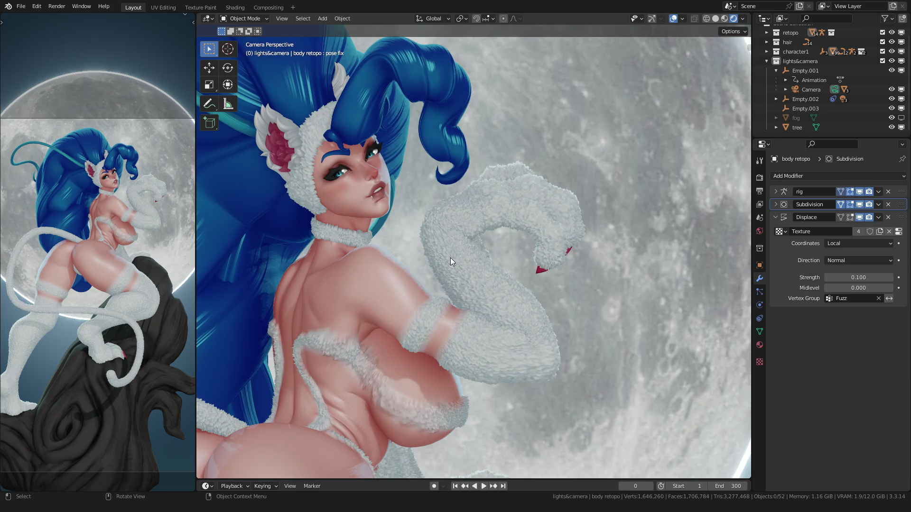
scroll(450, 258, up, 4)
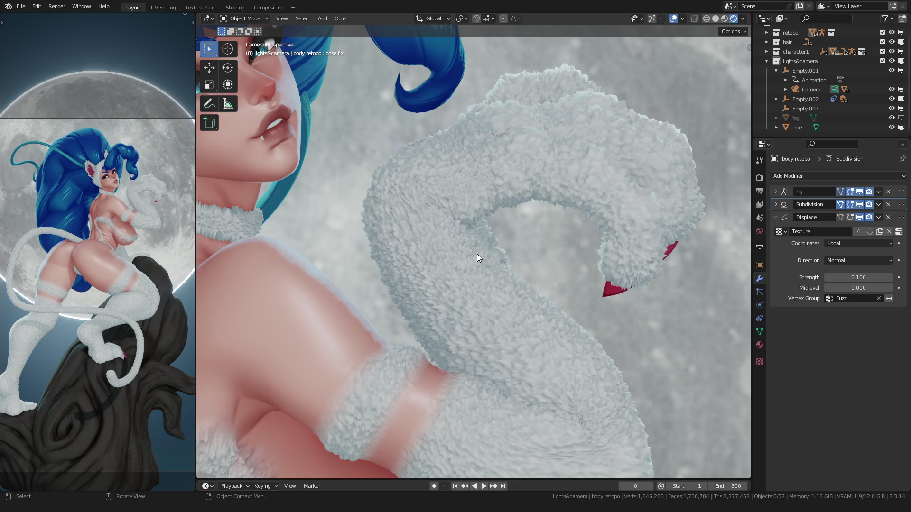
scroll(477, 254, down, 8)
Check the fur through the camera, then turn the Displace modifier's viewport display off so the body appears smooth
mouse_move(531, 253)
middle_down()
mouse_move(363, 259)
mouse_move(357, 236)
mouse_move(345, 246)
mouse_move(391, 270)
mouse_move(516, 232)
mouse_move(552, 241)
middle_up()
scroll(362, 259, up, 4)
key(KP_0)
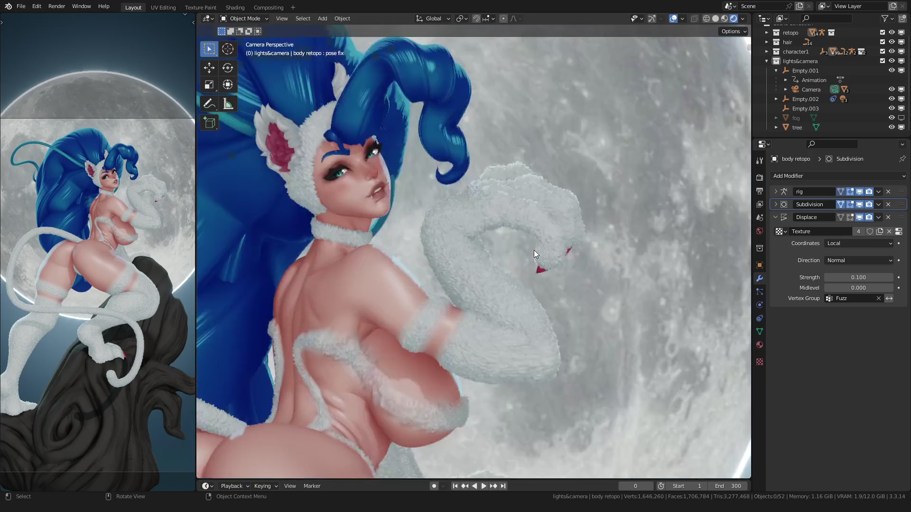
scroll(536, 246, up, 5)
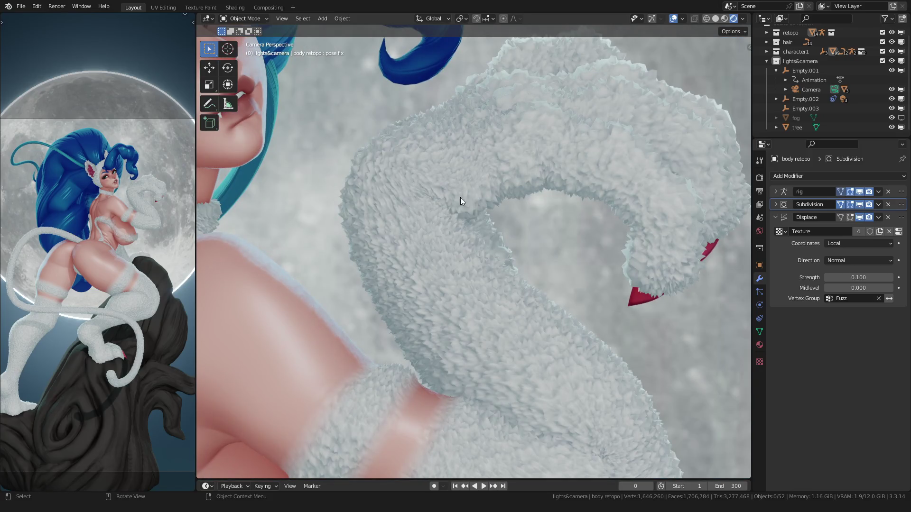
scroll(461, 198, down, 5)
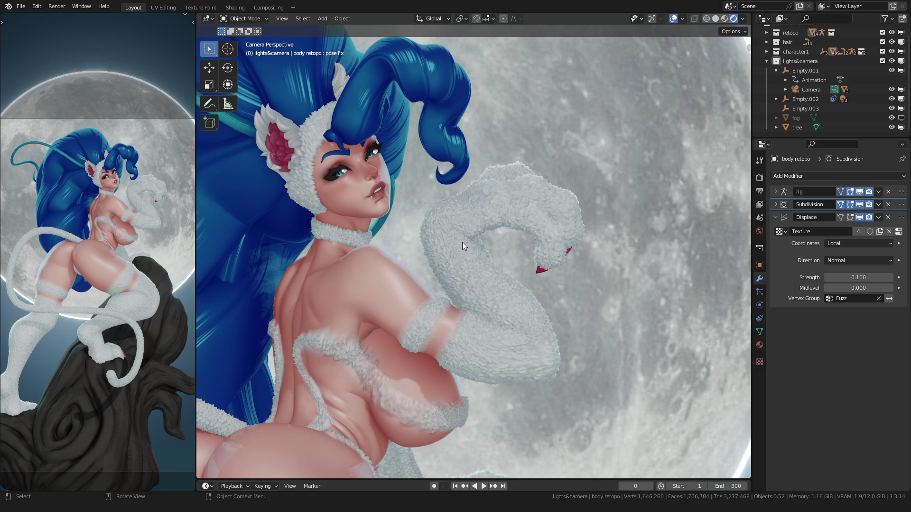
click(861, 217)
Enable Simplify in Render Properties, show the rig's bones and enter Pose Mode on the character's rig
click(760, 192)
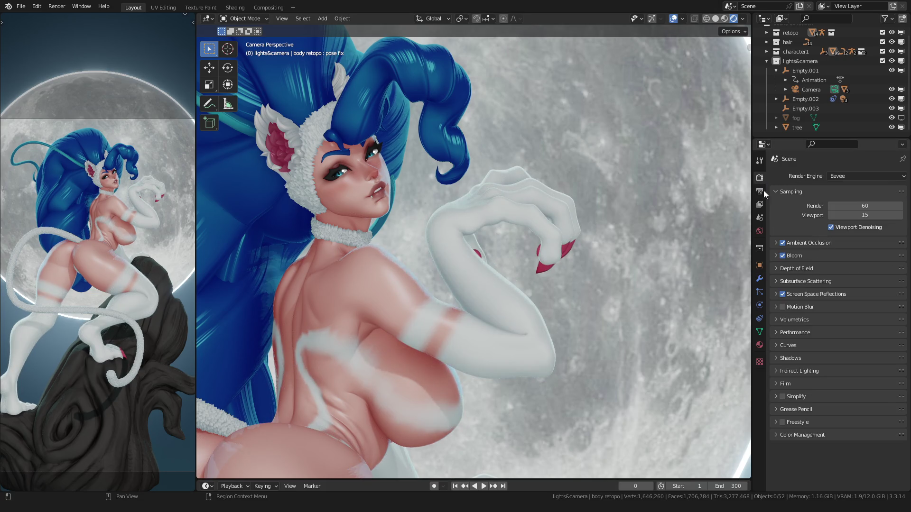
click(783, 398)
scroll(475, 268, up, 3)
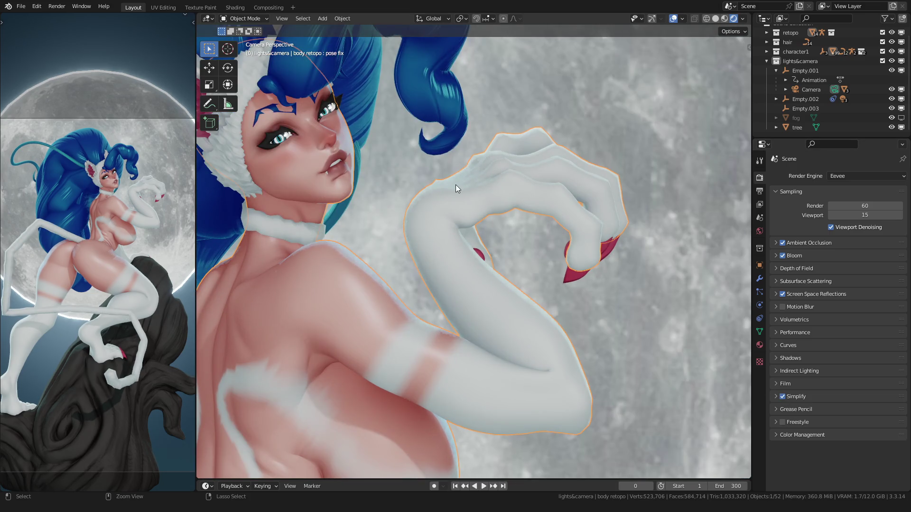
key(q)
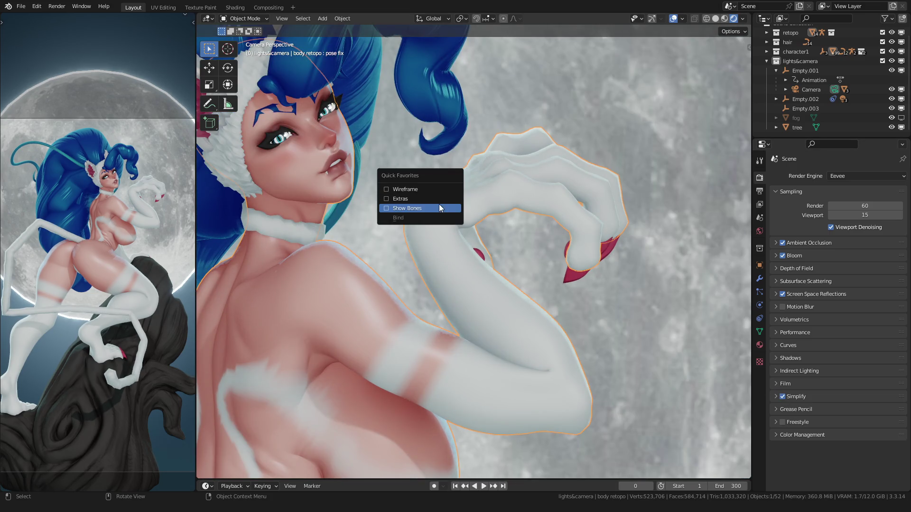
click(439, 204)
click(423, 186)
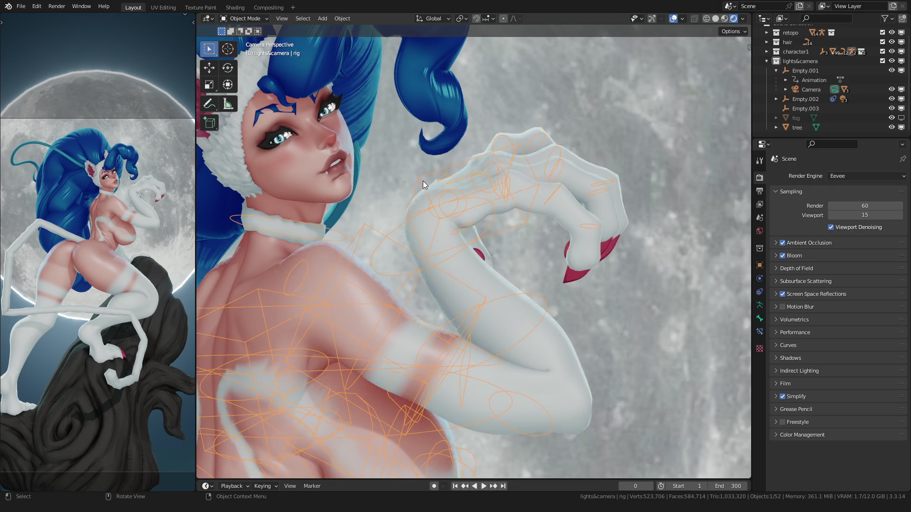
key(ctrl+Tab)
middle_drag(408, 234, 511, 235)
scroll(511, 235, up, 4)
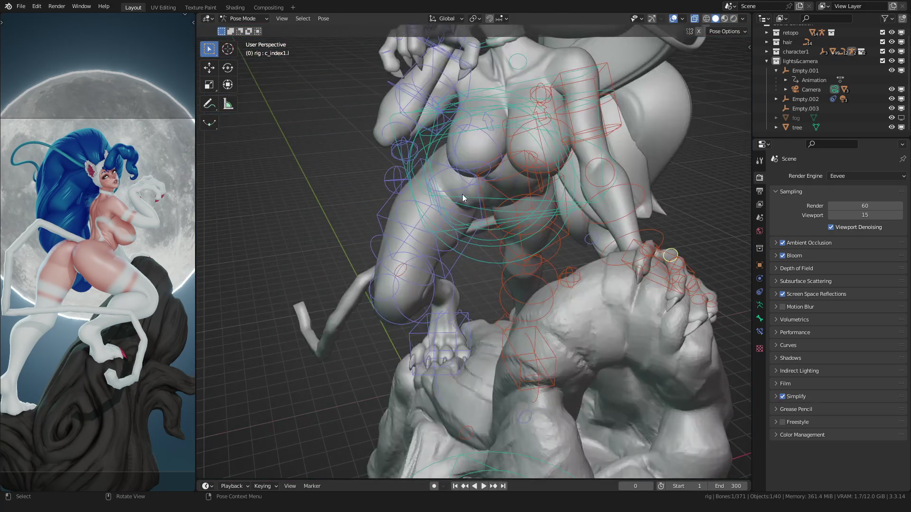
scroll(457, 293, up, 4)
Rotate the c_thumb1_base bone to adjust the thumb's pose
mouse_move(420, 287)
middle_down()
mouse_move(401, 280)
mouse_move(393, 288)
mouse_move(382, 415)
mouse_move(430, 344)
mouse_move(502, 318)
mouse_move(549, 246)
mouse_move(500, 265)
middle_up()
scroll(383, 416, up, 3)
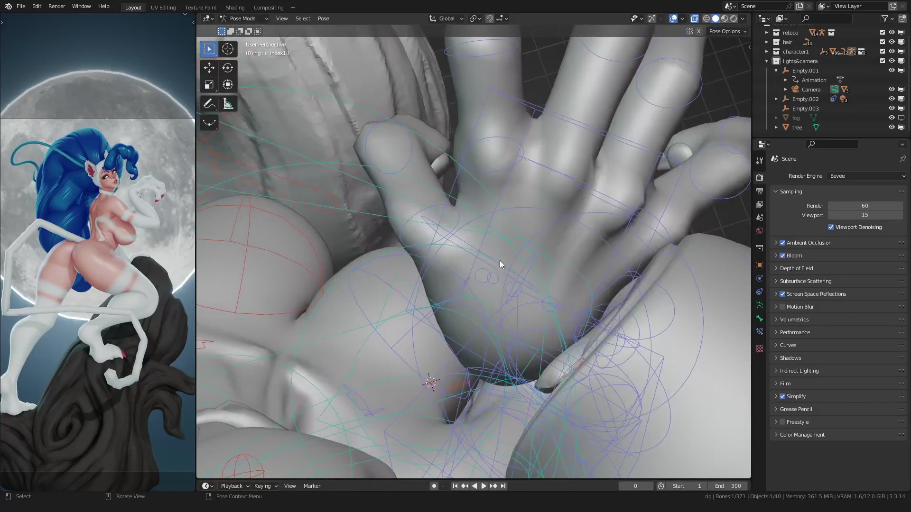
click(490, 276)
key(r)
click(492, 277)
Trackball-rotate the arm at the elbow in camera view, then return to Object Mode
key(KP_0)
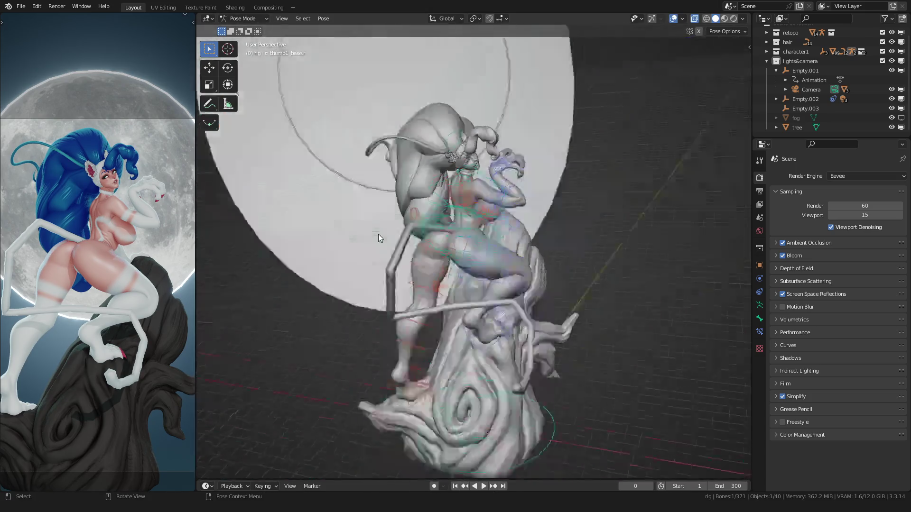
scroll(378, 235, up, 6)
scroll(503, 252, up, 3)
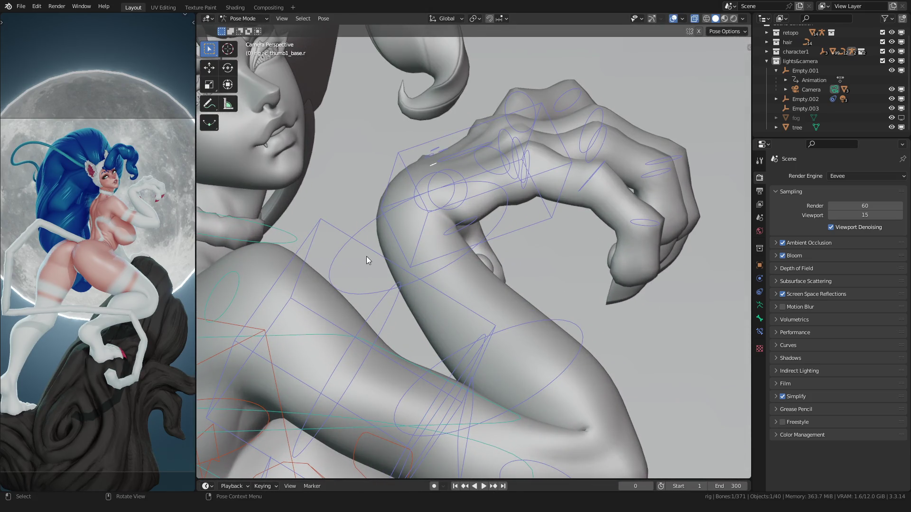
key(r)
key(r)
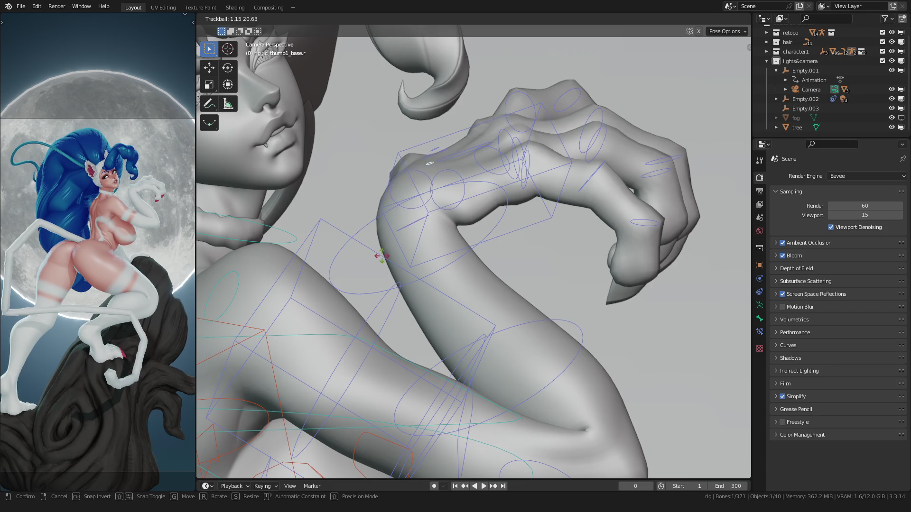
click(383, 253)
key(ctrl+Tab)
middle_drag(421, 209, 401, 247)
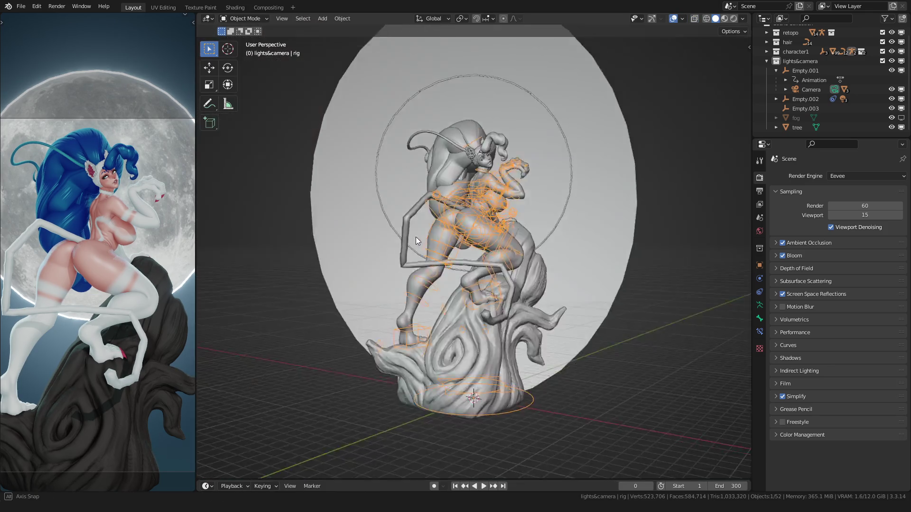
Hide the bone overlays and check the head through the camera close-up
right_click(401, 244)
click(399, 228)
key(KP_0)
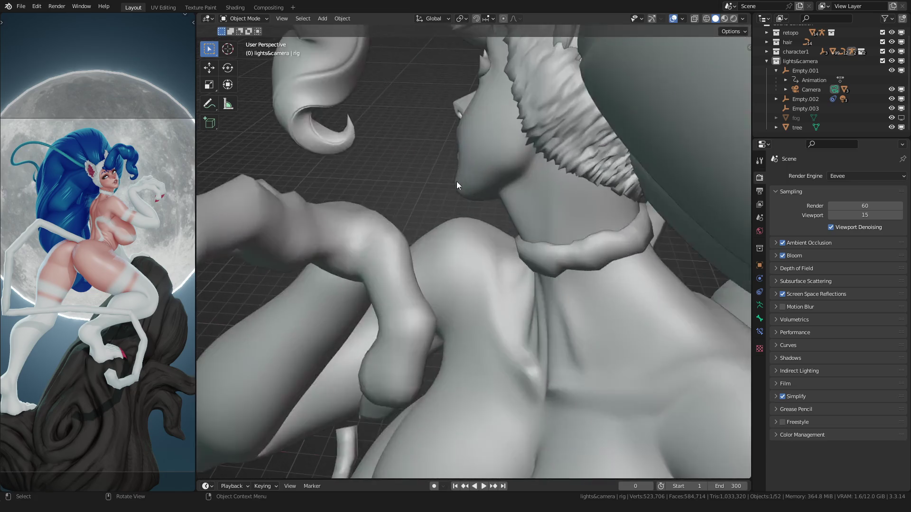
mouse_move(471, 200)
middle_down()
mouse_move(463, 238)
mouse_move(397, 212)
mouse_move(479, 193)
mouse_move(606, 314)
mouse_move(500, 221)
mouse_move(506, 272)
mouse_move(584, 289)
mouse_move(484, 265)
mouse_move(480, 280)
mouse_move(450, 227)
mouse_move(434, 235)
middle_up()
Select the body retopo mesh, show its Object Data, enter Sculpt Mode and pick the Grab brush
click(442, 246)
click(759, 333)
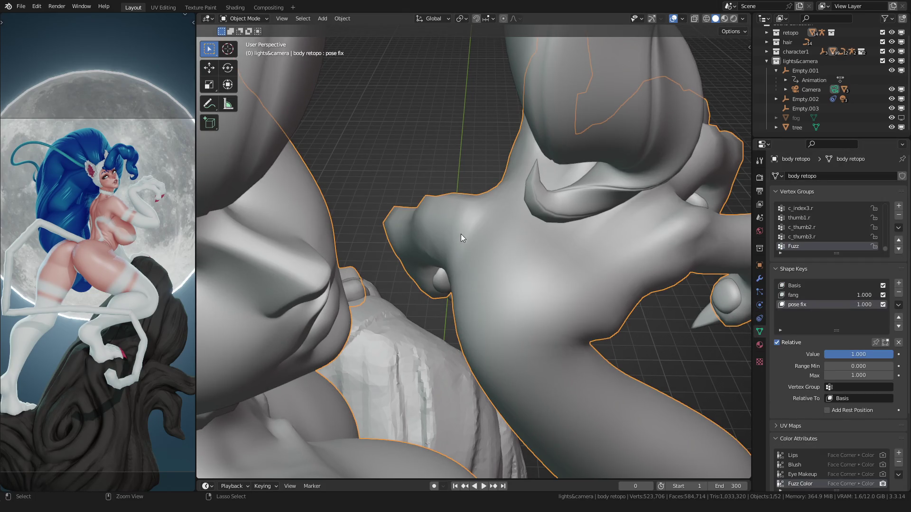
key(ctrl+Tab)
mouse_move(460, 238)
middle_down()
mouse_move(455, 254)
mouse_move(467, 211)
middle_up()
key(g)
scroll(456, 235, up, 2)
Grab the hand with a ~98-118 px brush, then build it up with the Layer brush from several angles
key(f)
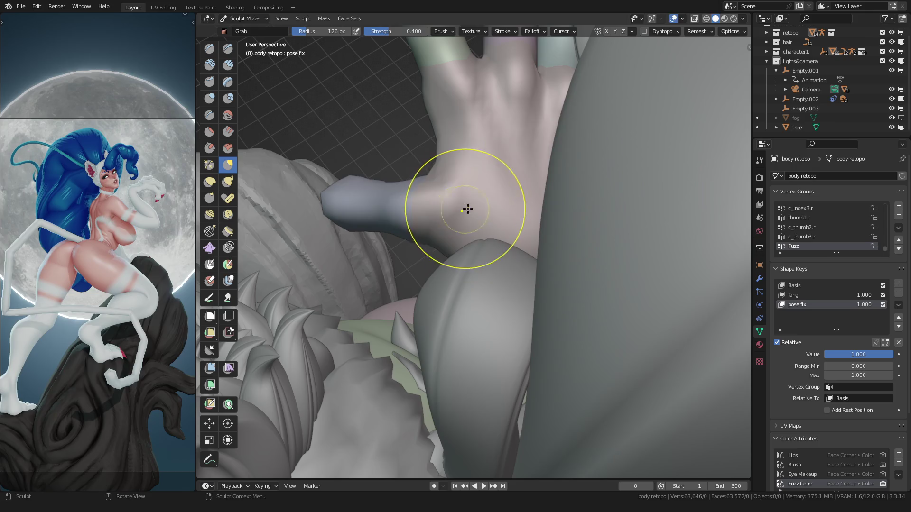
mouse_move(453, 214)
middle_down()
mouse_move(427, 227)
mouse_move(319, 231)
mouse_move(398, 243)
mouse_move(435, 261)
mouse_move(442, 242)
middle_up()
key(f)
click(427, 257)
click(229, 82)
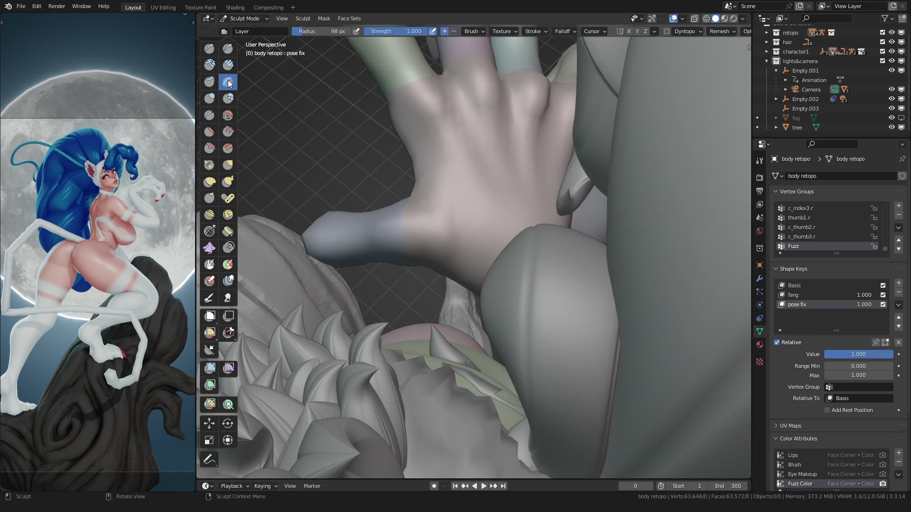
middle_drag(387, 217, 424, 222)
key(f)
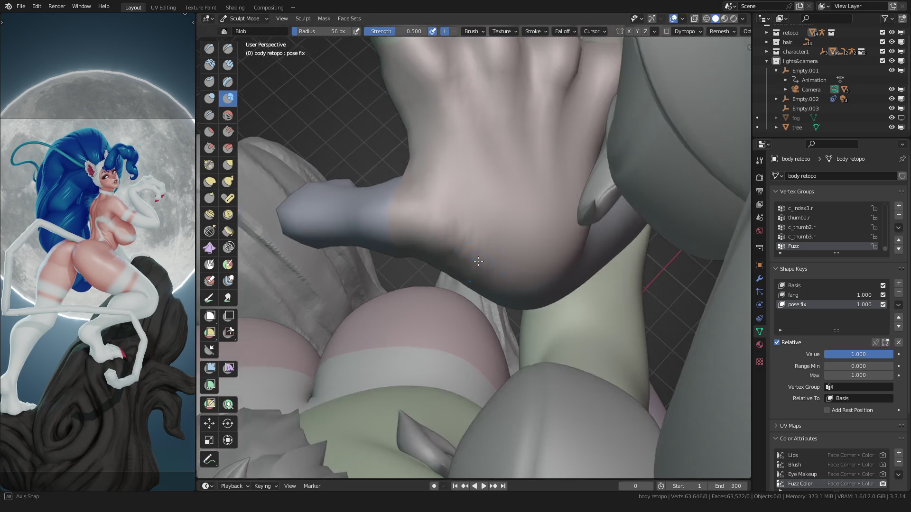
middle_drag(442, 229, 404, 288)
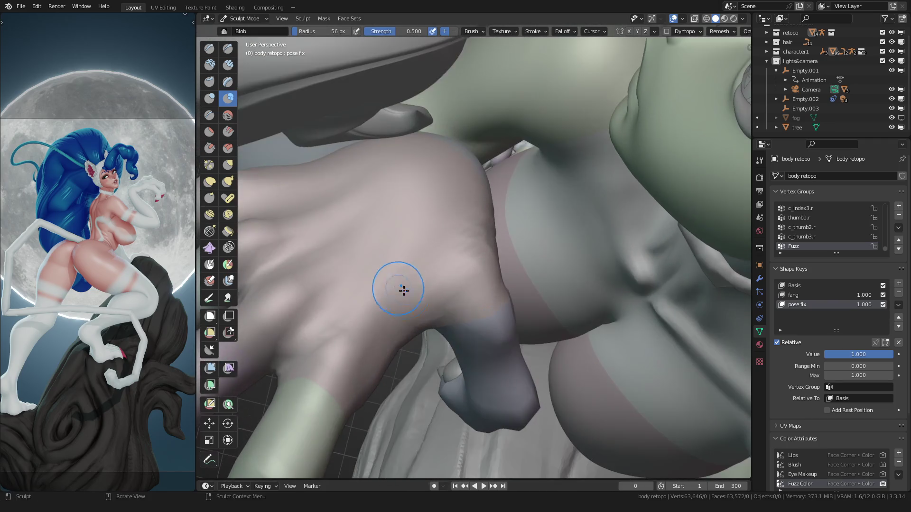
mouse_move(433, 260)
middle_down()
mouse_move(385, 279)
mouse_move(441, 292)
mouse_move(430, 300)
mouse_move(446, 275)
middle_up()
Pull the hand's surface with a 190 px Grab brush around the model, then leave Sculpt Mode
key(f)
click(511, 262)
key(g)
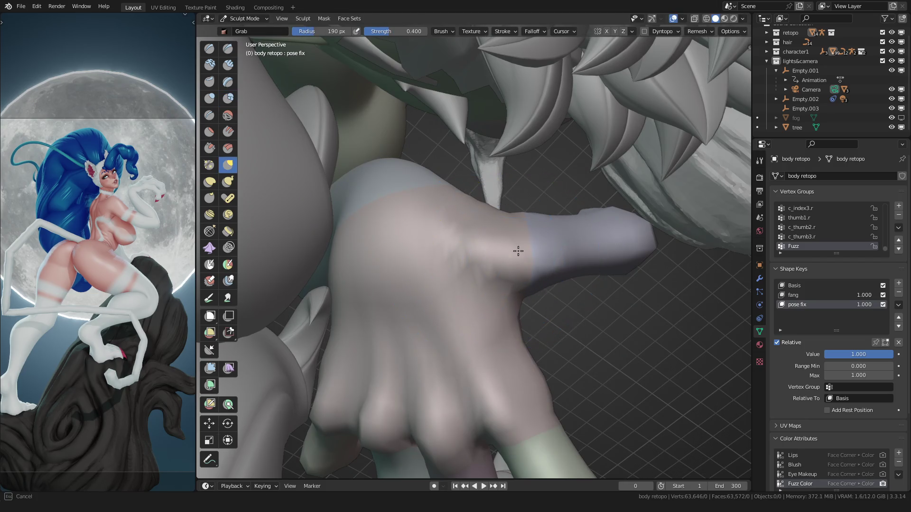
middle_drag(511, 261, 495, 248)
middle_drag(458, 214, 427, 235)
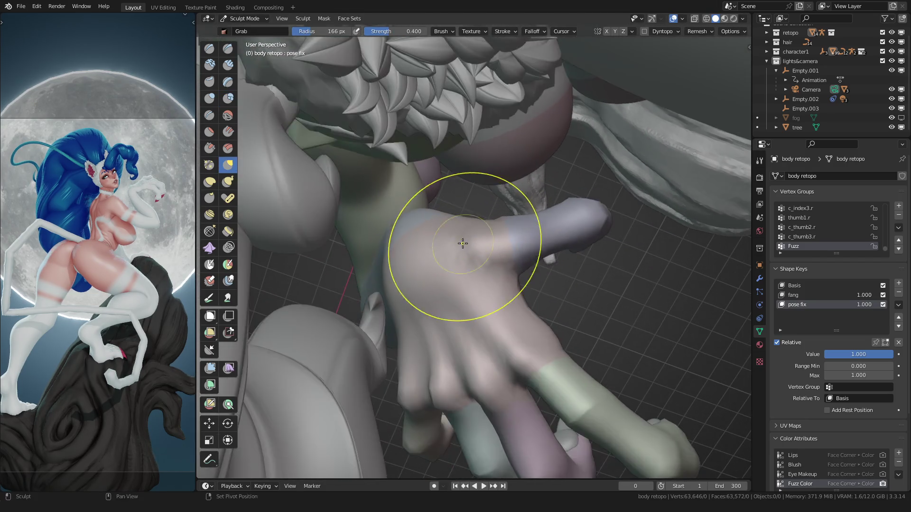
scroll(101, 218, up, 5)
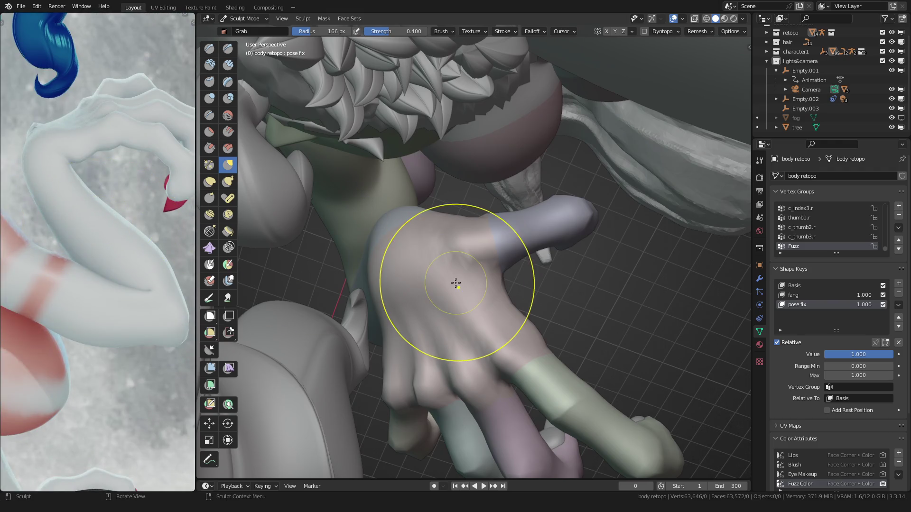
scroll(456, 284, down, 3)
mouse_move(455, 283)
middle_down()
mouse_move(578, 252)
mouse_move(462, 263)
mouse_move(506, 213)
mouse_move(455, 221)
mouse_move(455, 272)
middle_up()
scroll(454, 272, up, 3)
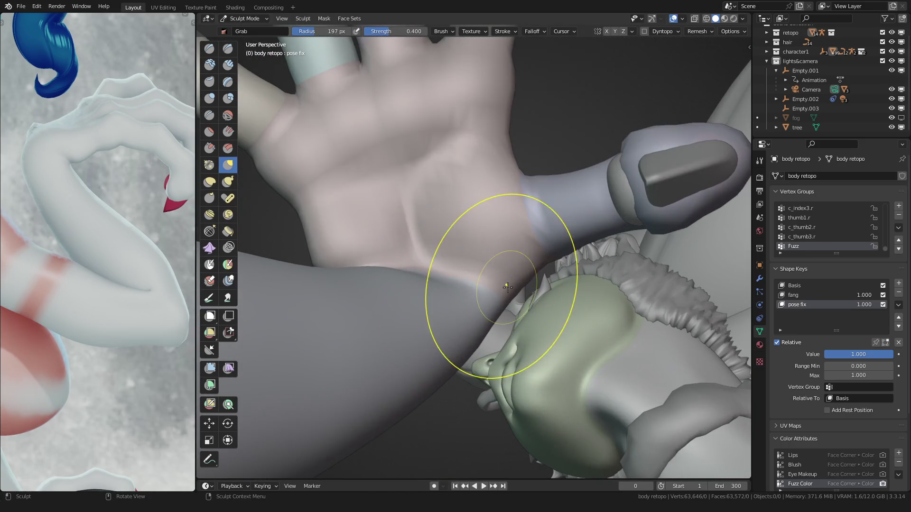
mouse_move(495, 293)
middle_down()
mouse_move(456, 284)
mouse_move(511, 306)
mouse_move(470, 249)
mouse_move(526, 197)
mouse_move(491, 278)
mouse_move(507, 322)
mouse_move(484, 299)
mouse_move(453, 327)
mouse_move(485, 250)
middle_up()
key(f)
key(f)
scroll(527, 206, down, 4)
key(ctrl+Tab)
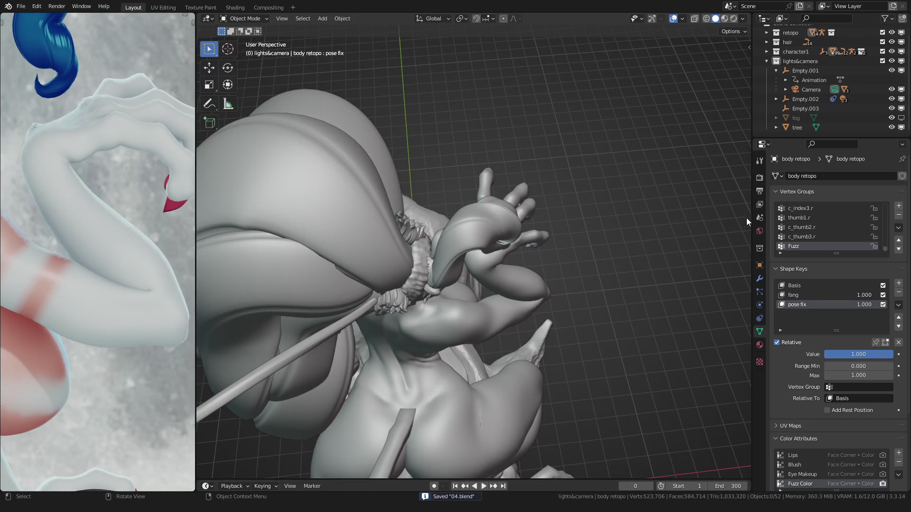
Turn Simplify off in Render Properties so the fur displacement shows, and view the body's modifiers
click(759, 177)
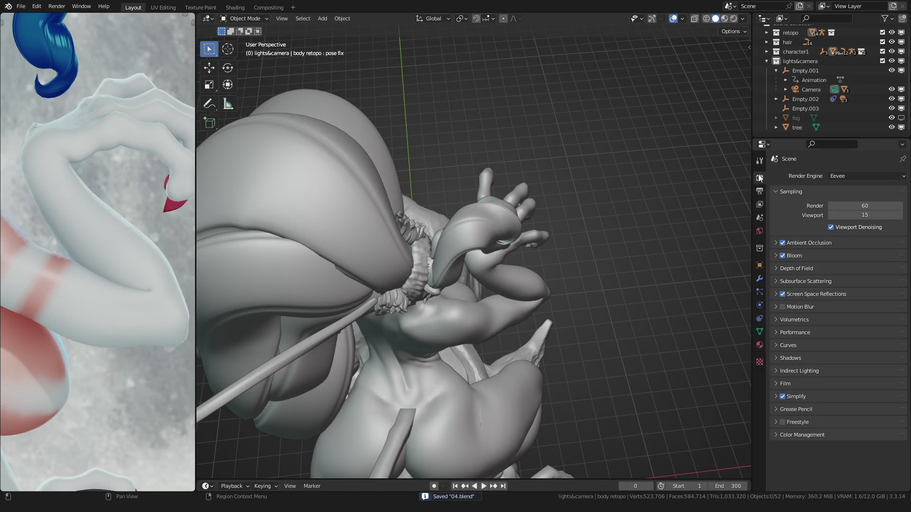
click(783, 397)
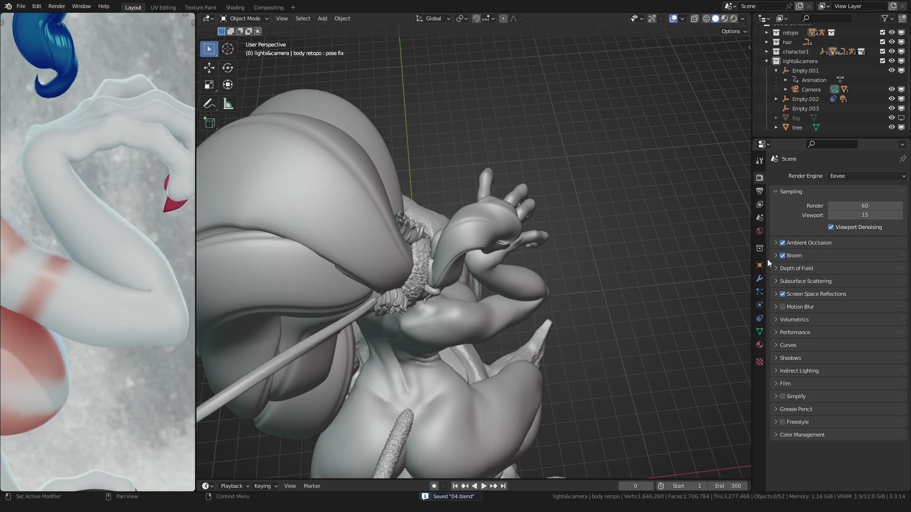
click(759, 280)
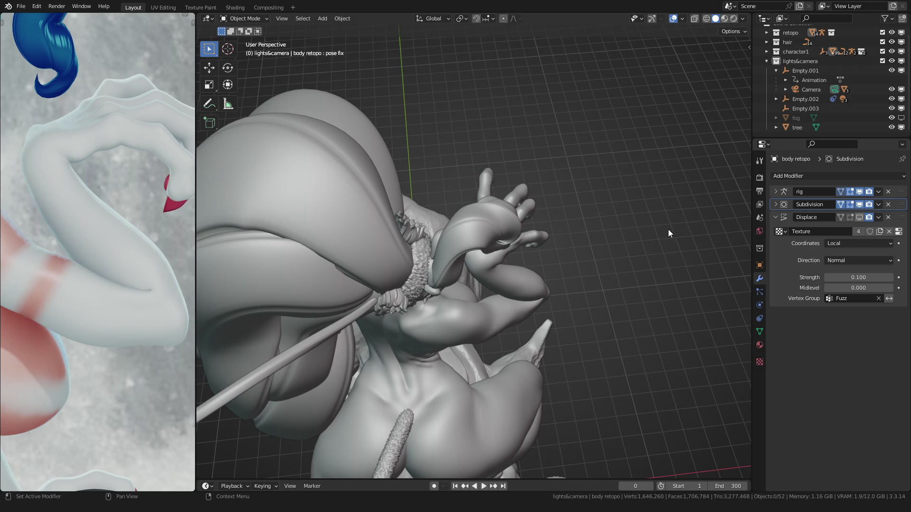
middle_drag(652, 214, 616, 202)
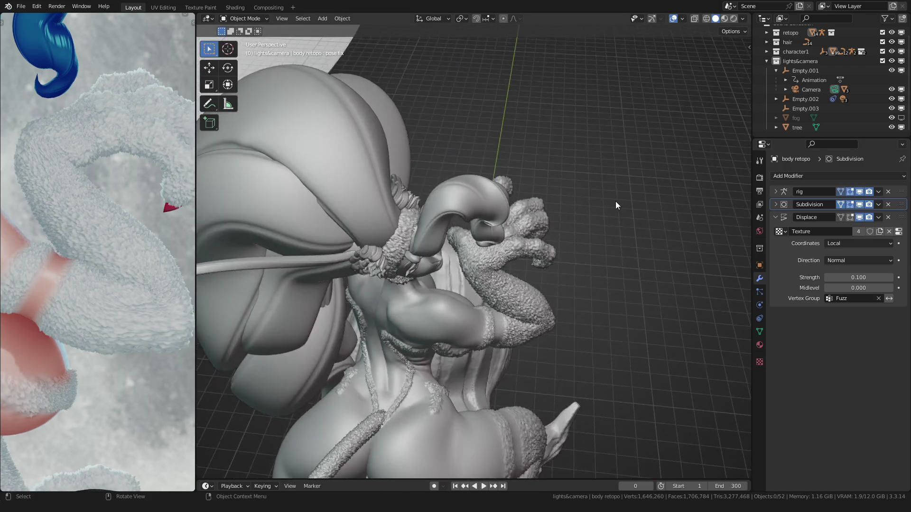
From the camera view, select the background sphere (bg) showing its Subdivision levels of 2
key(KP_0)
scroll(523, 180, down, 5)
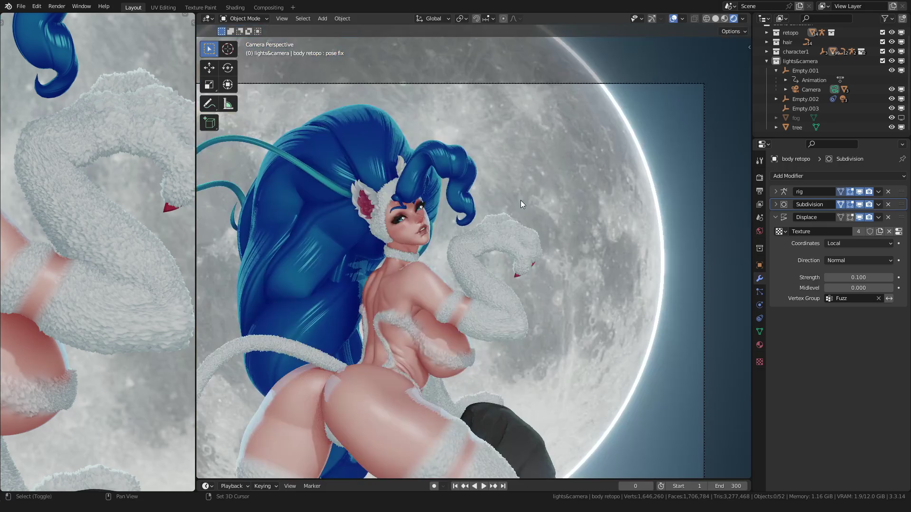
scroll(431, 227, up, 1)
scroll(487, 141, down, 2)
scroll(437, 197, up, 3)
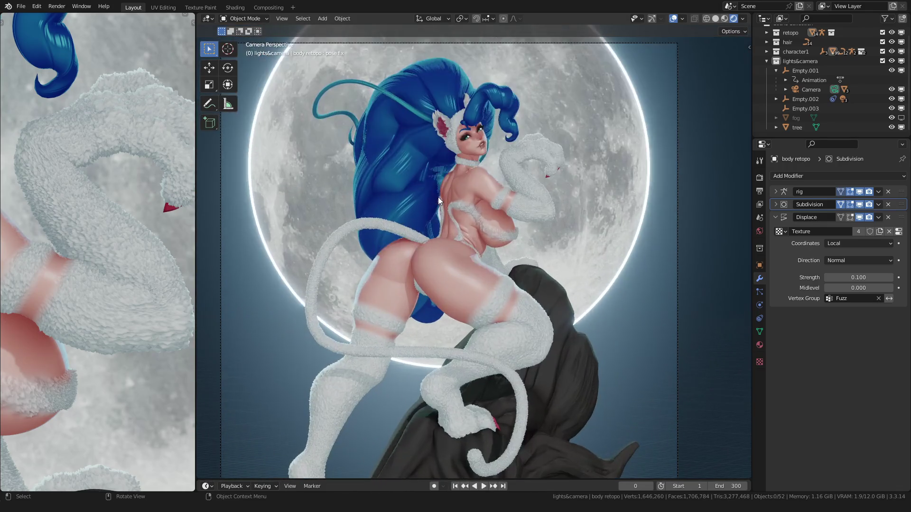
scroll(438, 197, up, 2)
middle_drag(479, 215, 465, 248)
scroll(465, 247, up, 3)
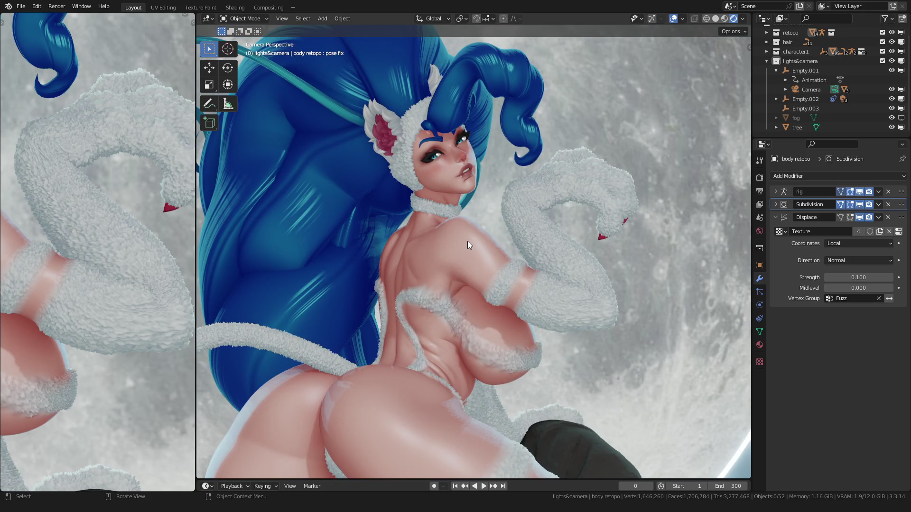
scroll(468, 241, down, 3)
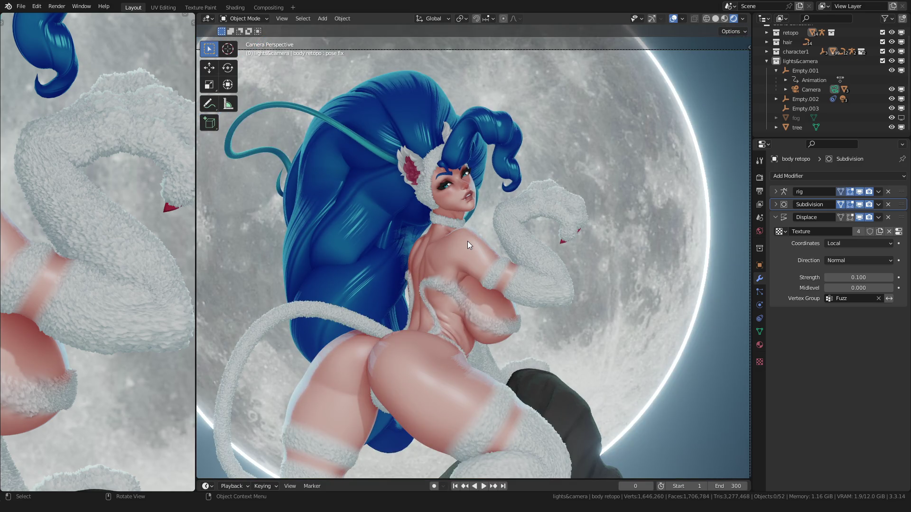
scroll(468, 241, down, 3)
scroll(463, 260, up, 2)
scroll(433, 201, up, 2)
scroll(435, 229, down, 1)
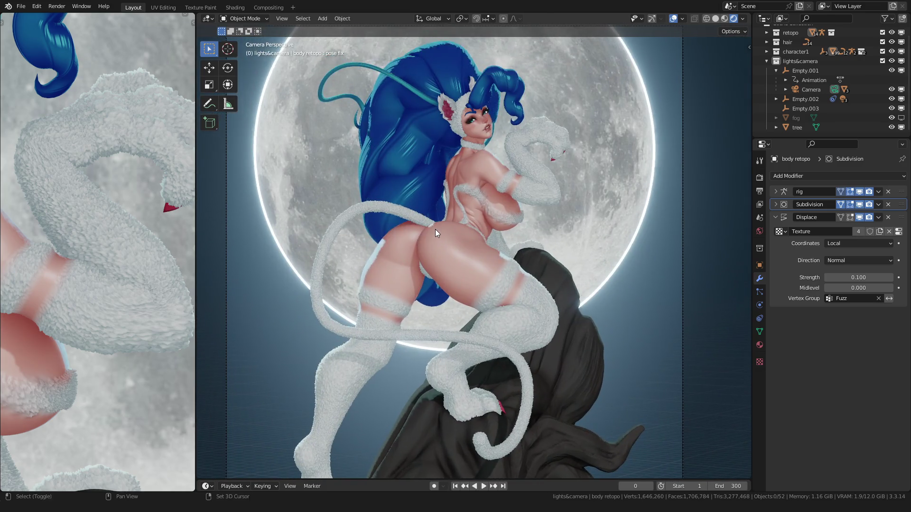
scroll(437, 235, down, 2)
scroll(437, 235, down, 1)
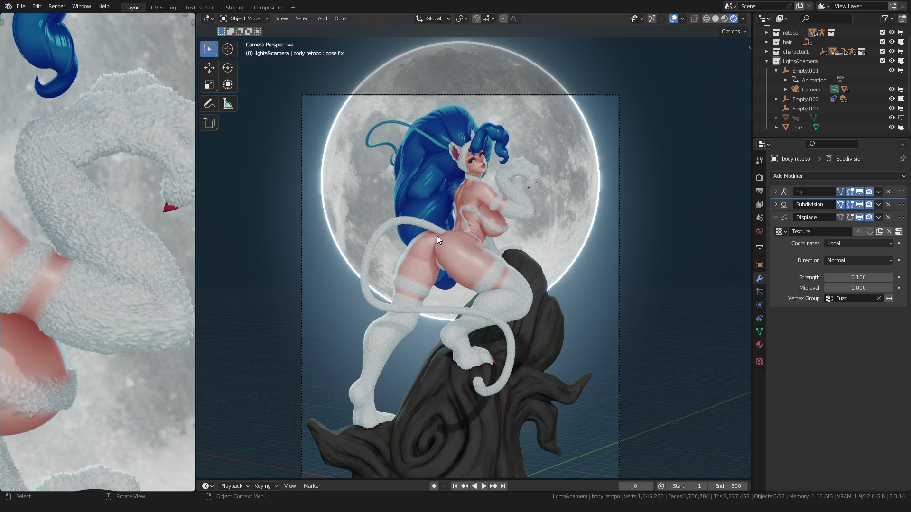
scroll(438, 236, up, 1)
click(283, 227)
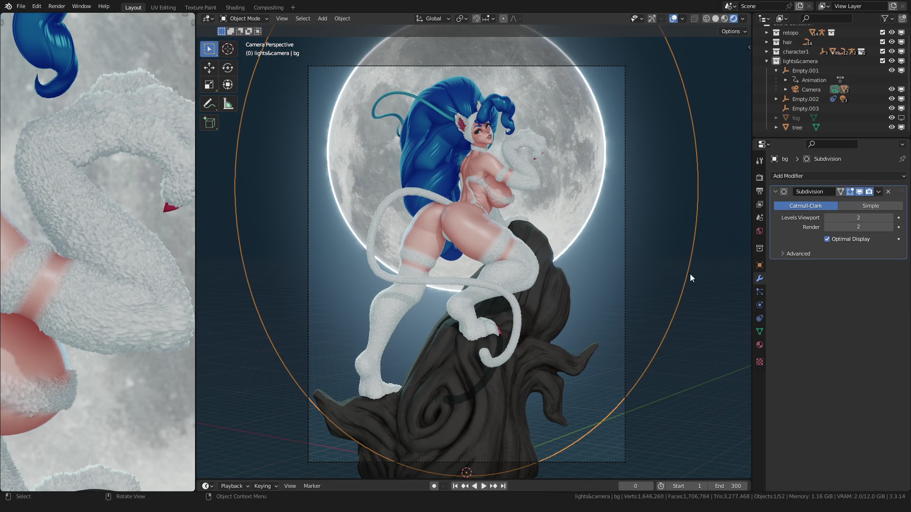
Unhide the fog object with Alt+H, frame the camera view and switch to the Shading workspace
key(alt+h)
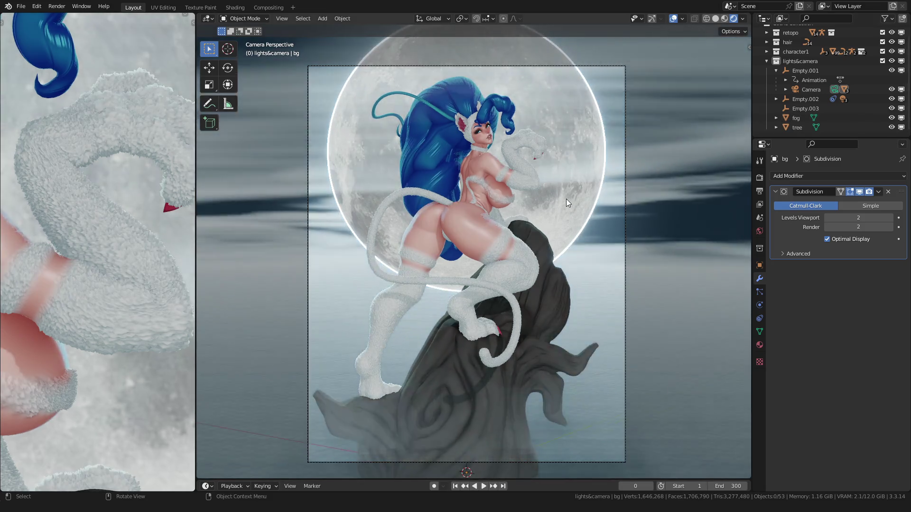
scroll(490, 217, up, 1)
scroll(456, 218, up, 2)
scroll(435, 221, up, 1)
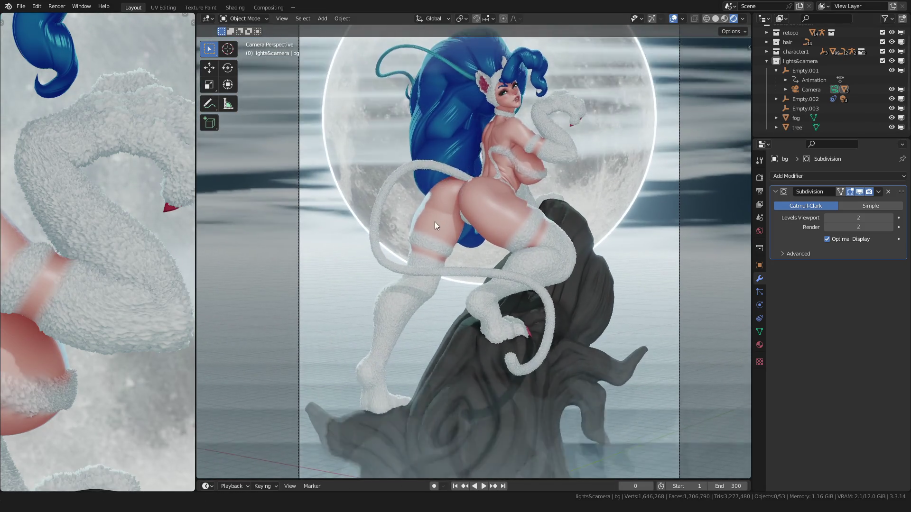
key(Home)
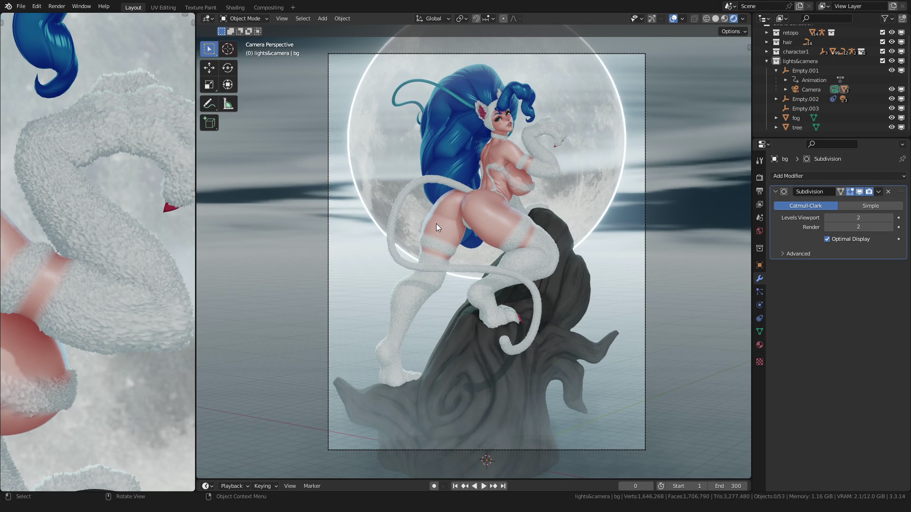
click(234, 7)
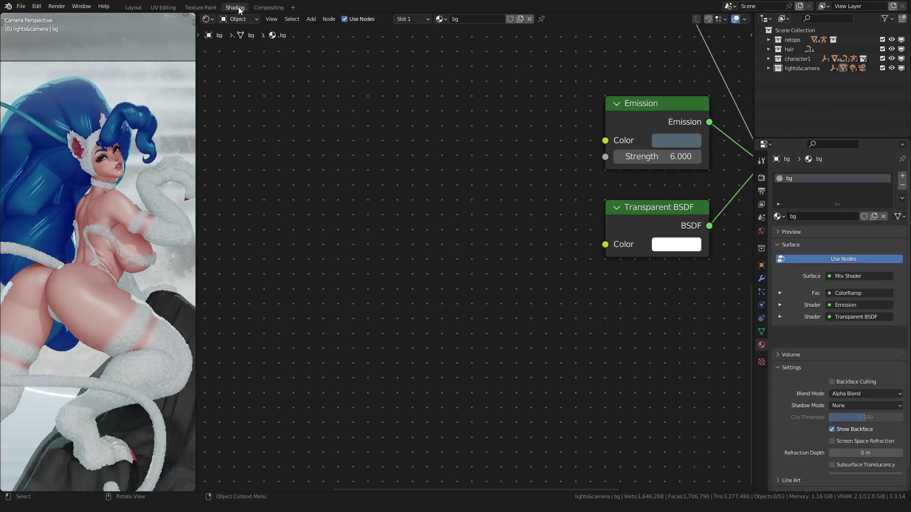
scroll(70, 192, down, 3)
scroll(72, 201, up, 1)
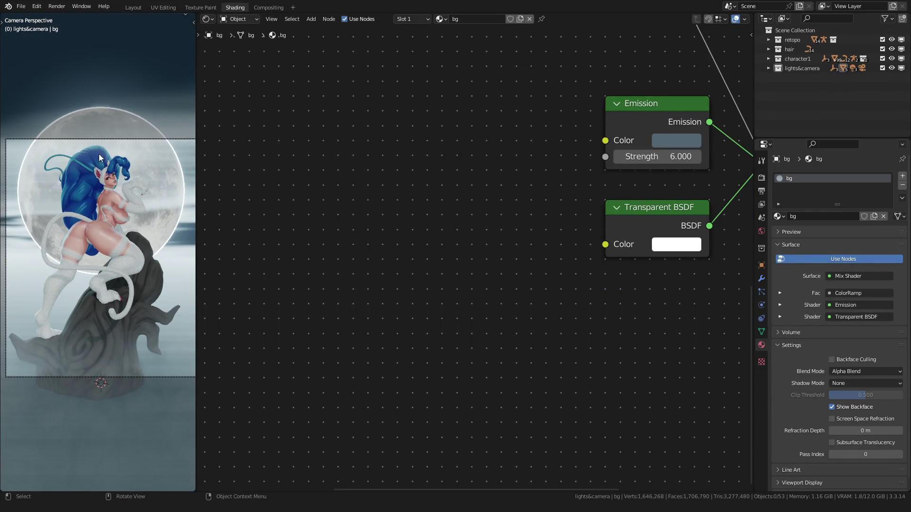
Select the fog object and move the upper ColorRamp's first stop to position 0
click(97, 100)
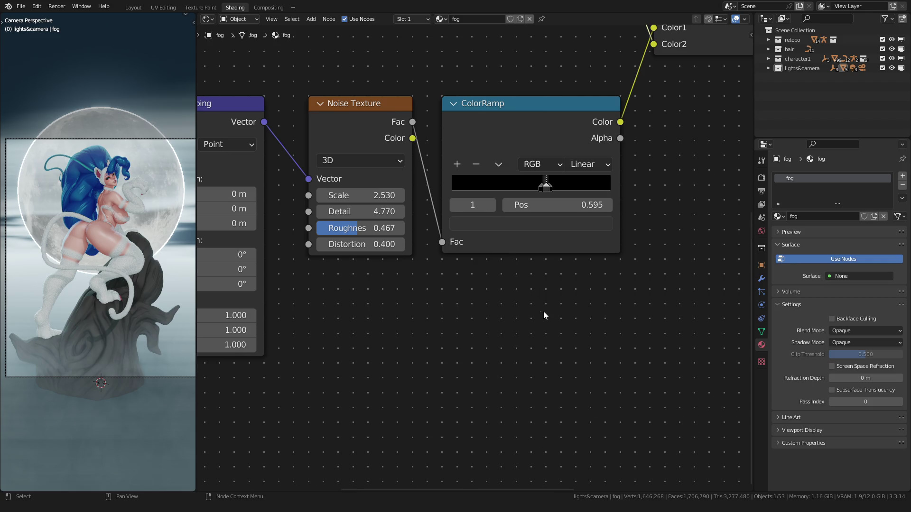
scroll(543, 312, up, 3)
middle_drag(498, 235, 461, 262)
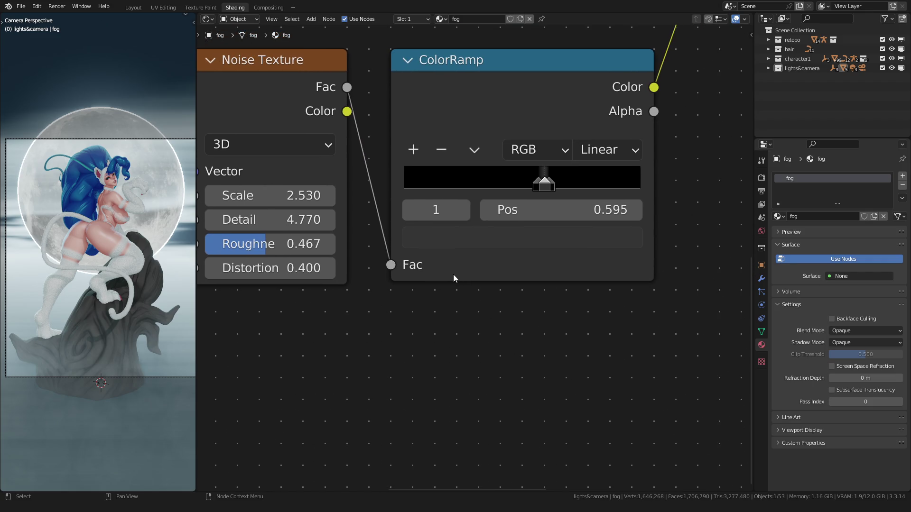
scroll(466, 273, down, 3)
middle_drag(428, 178, 385, 270)
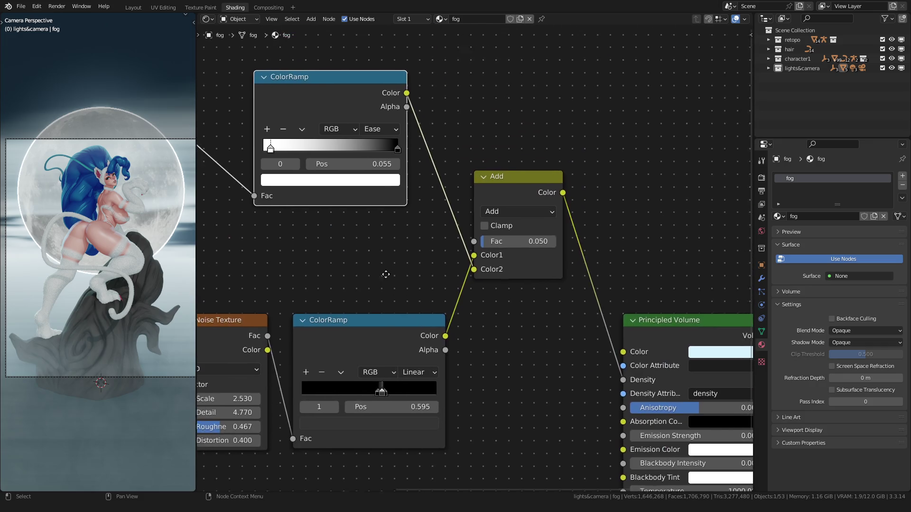
scroll(399, 199, up, 2)
scroll(399, 200, up, 1)
drag(362, 170, 352, 170)
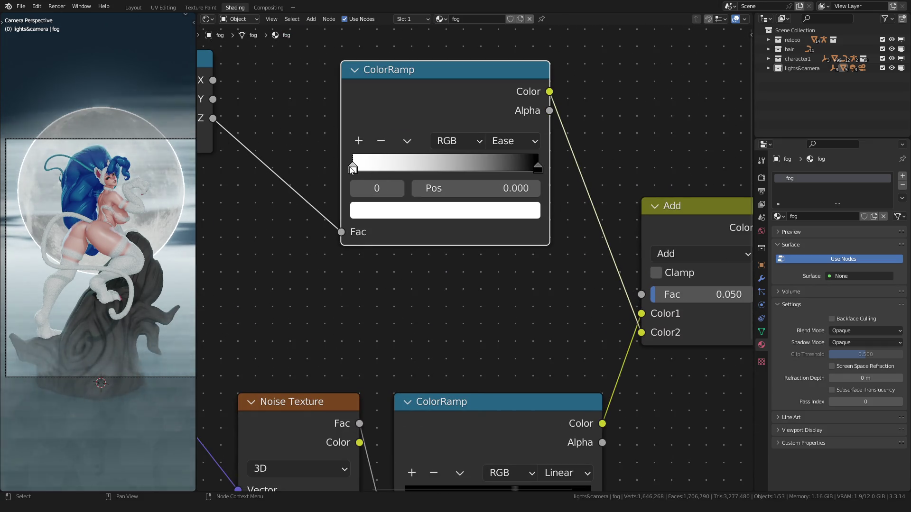
scroll(413, 296, down, 3)
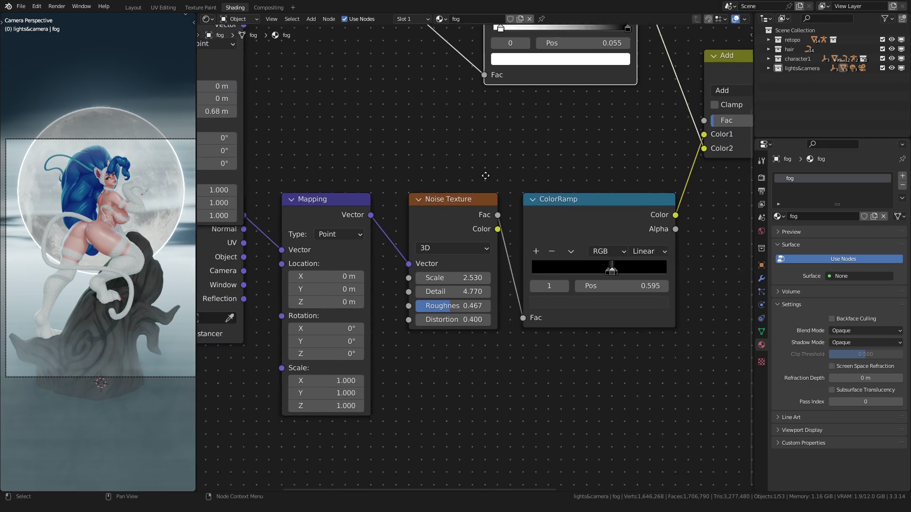
Try a Mapping node Z scale of 2, then set it back to 1
middle_drag(414, 214, 377, 330)
double_click(299, 426)
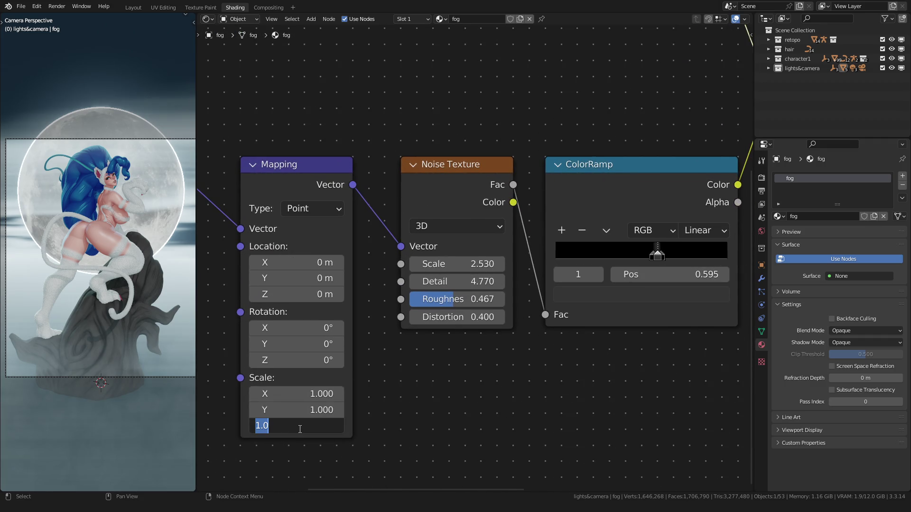
text(2)
key(Return)
double_click(300, 428)
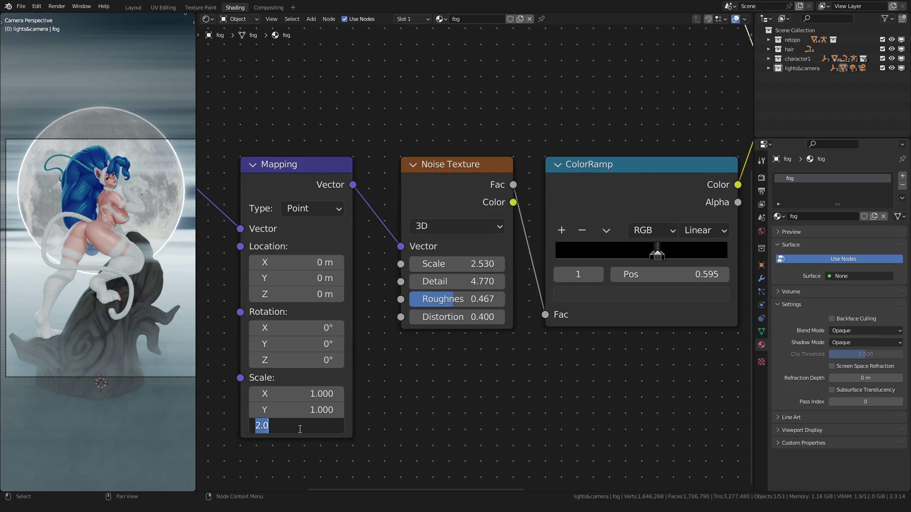
text(1)
key(Return)
scroll(382, 344, up, 2)
scroll(427, 285, up, 2)
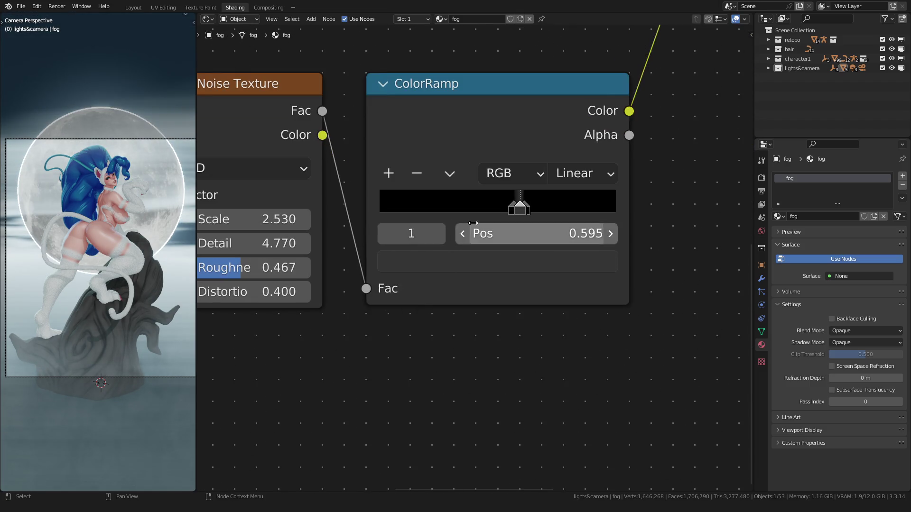
Darken the colour value of the ColorRamp's black stop
click(470, 261)
drag(476, 206, 415, 207)
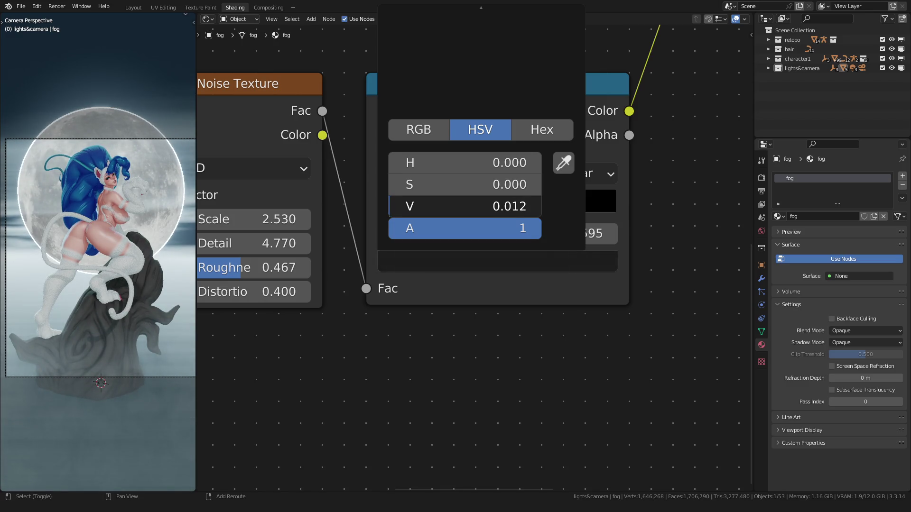
click(368, 357)
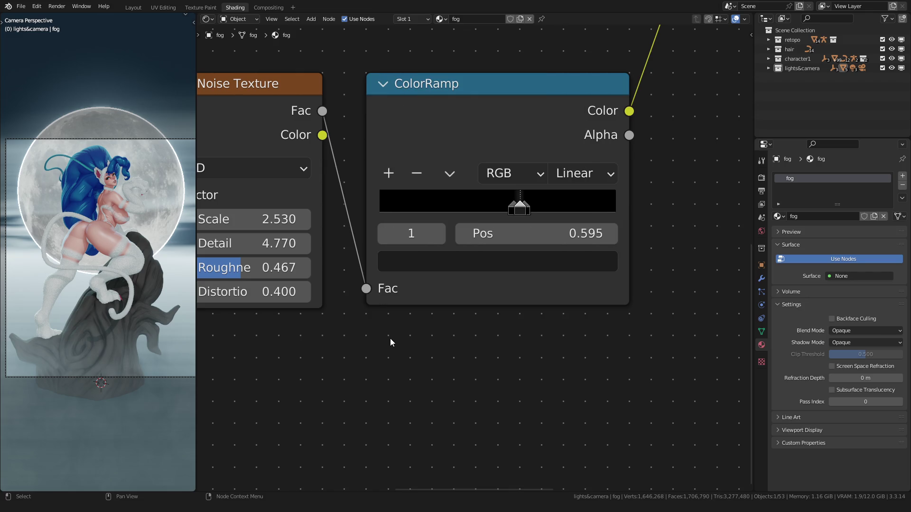
scroll(124, 334, down, 2)
scroll(392, 337, down, 2)
scroll(498, 334, down, 1)
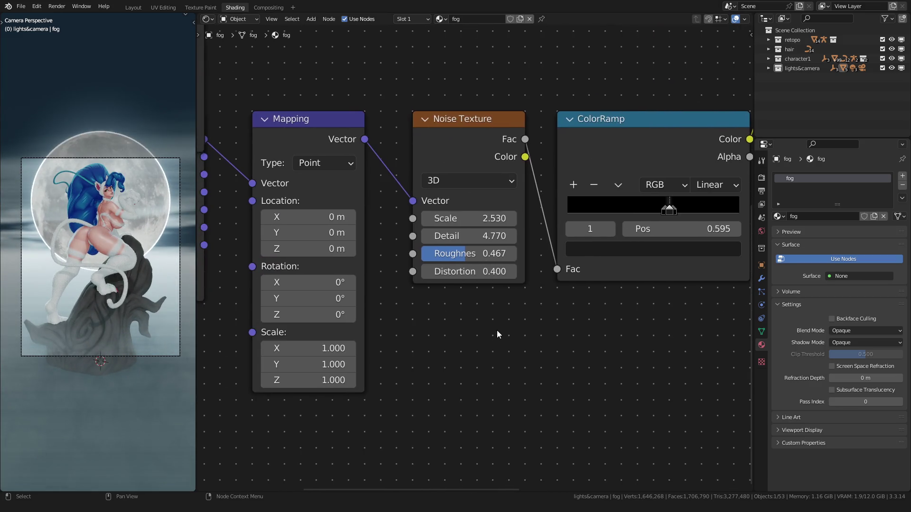
scroll(497, 331, up, 2)
scroll(472, 304, up, 1)
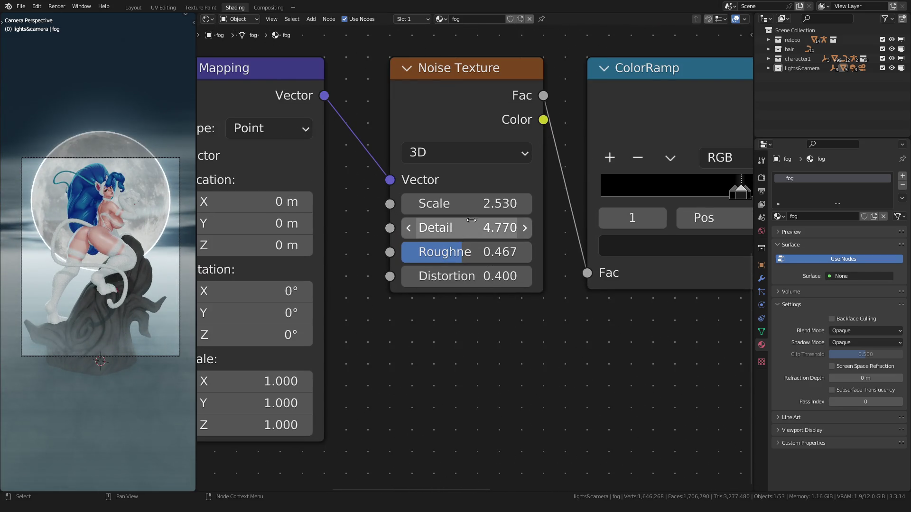
Raise the Noise Texture scale to 3.760 and preview the finer fog in the scene
mouse_move(462, 203)
mouse_down()
mouse_move(498, 204)
mouse_move(470, 203)
mouse_move(487, 204)
mouse_up()
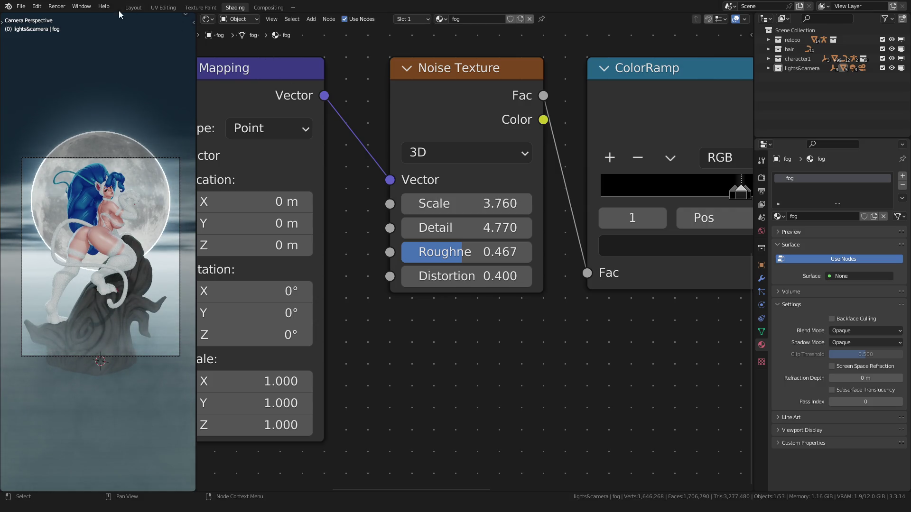
click(134, 7)
scroll(379, 186, up, 2)
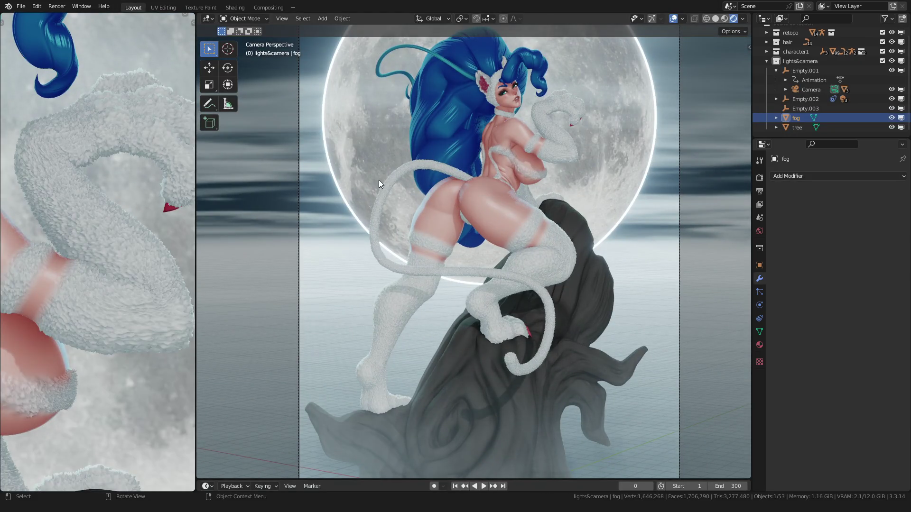
scroll(379, 180, down, 2)
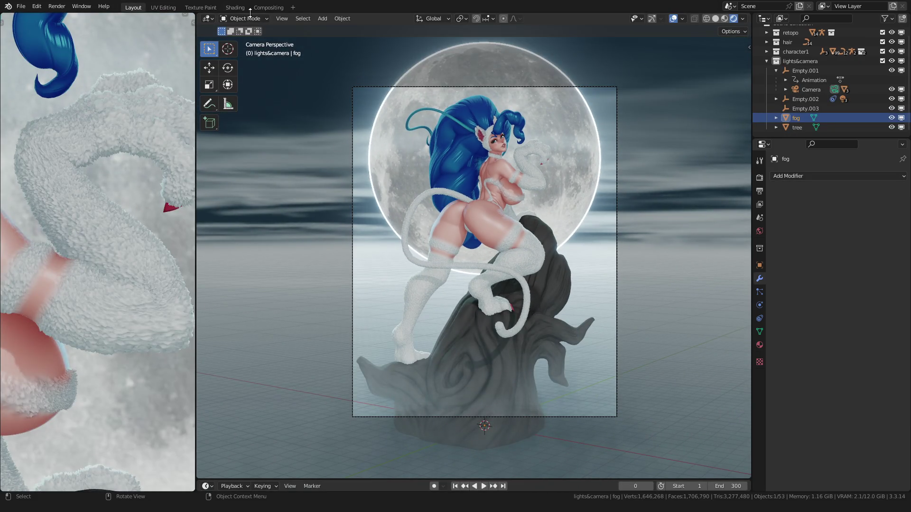
click(235, 8)
scroll(461, 202, down, 2)
middle_drag(461, 202, 482, 201)
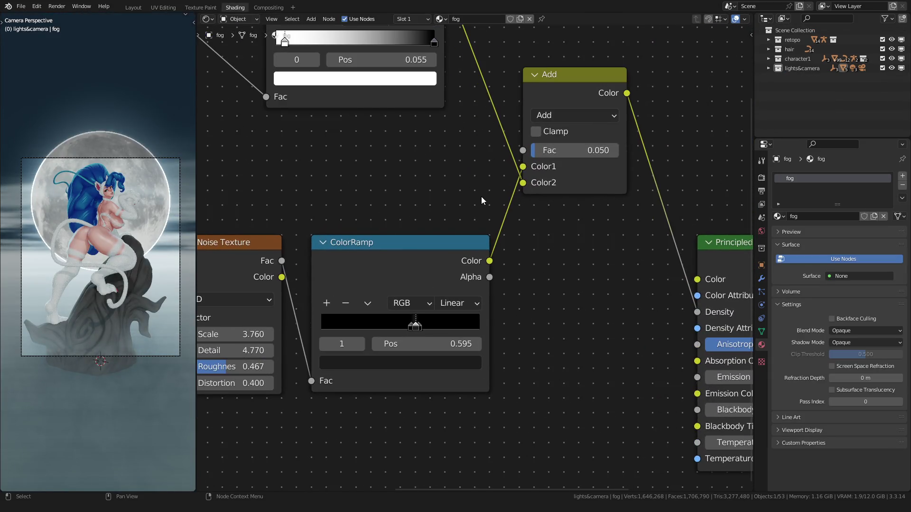
Set the Add node's Fac to 0.010, then 0.030
click(564, 150)
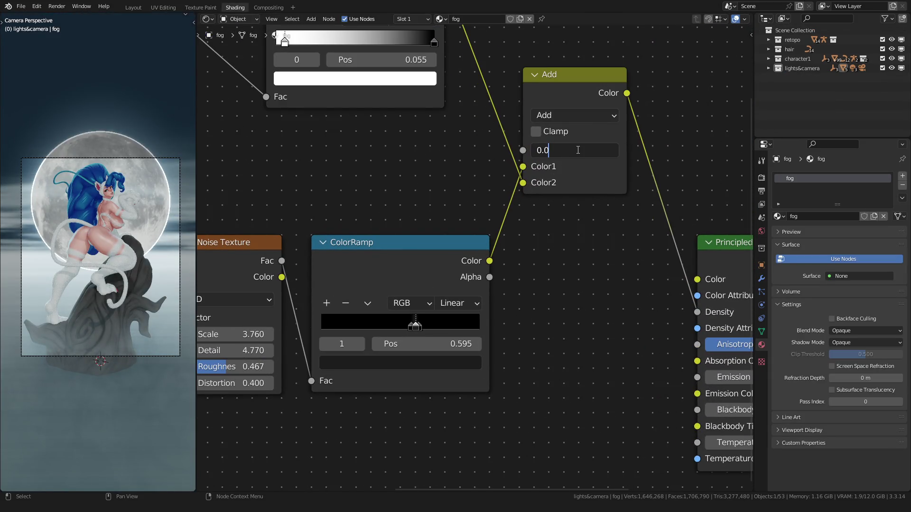
text(1)
key(Return)
click(577, 150)
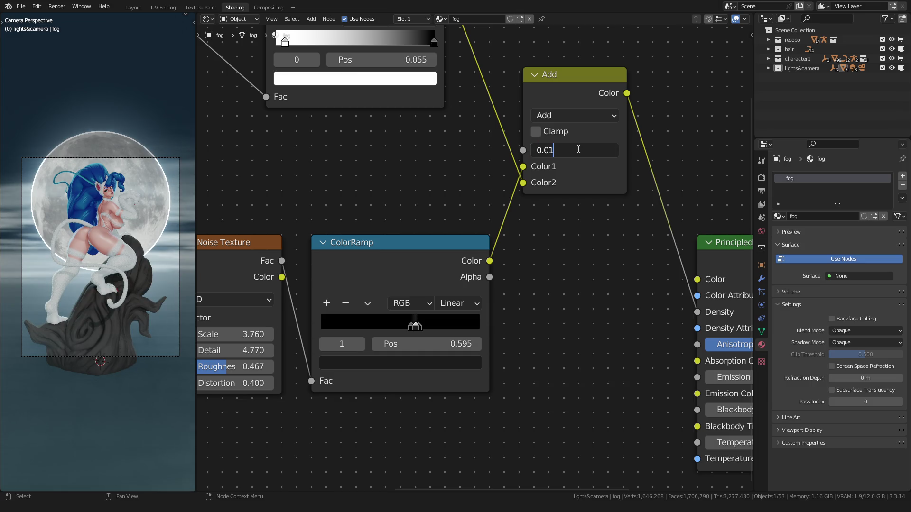
key(Return)
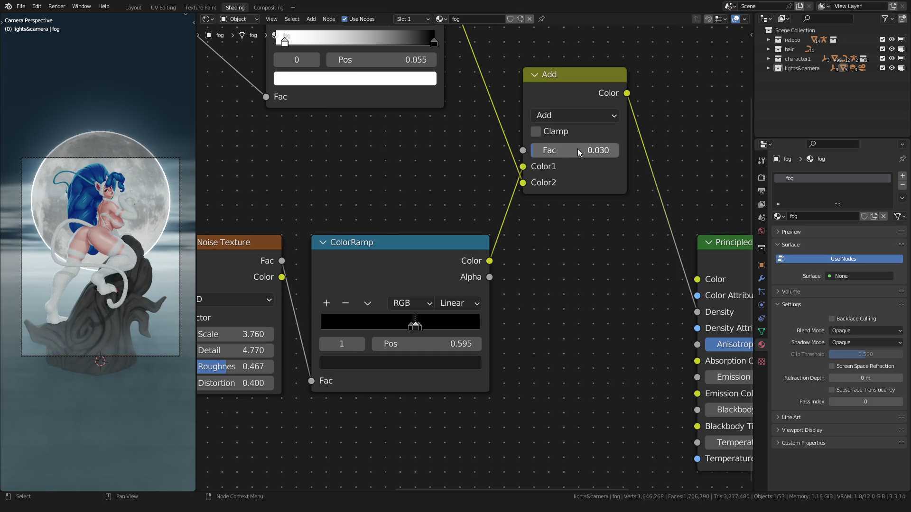
scroll(117, 200, up, 1)
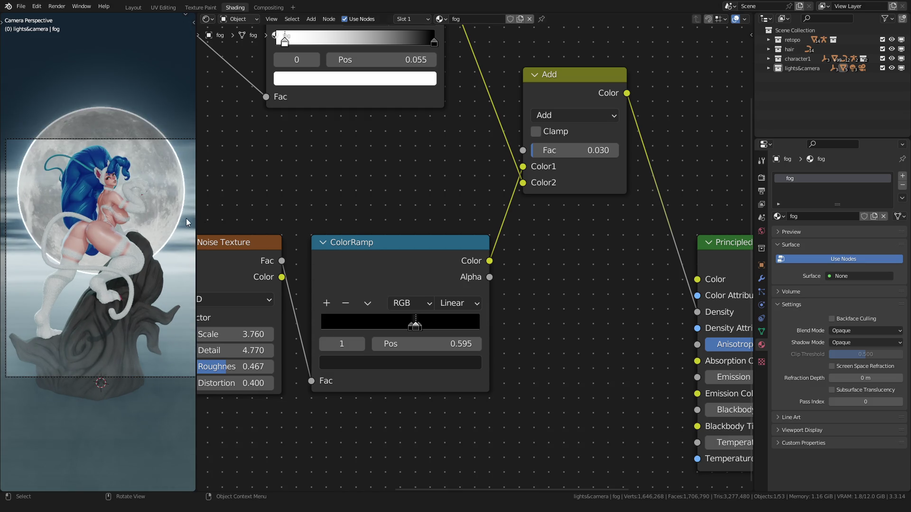
scroll(427, 292, up, 3)
Darken the second ColorRamp stop's brightness to 0.01, then to 0.005
drag(434, 297, 440, 300)
click(432, 298)
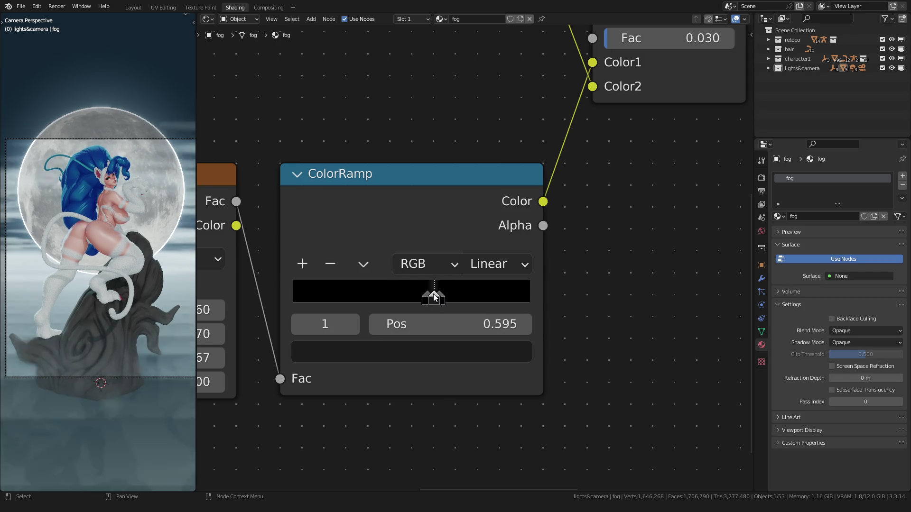
click(416, 350)
click(398, 297)
key(End)
key(BackSpace)
key(BackSpace)
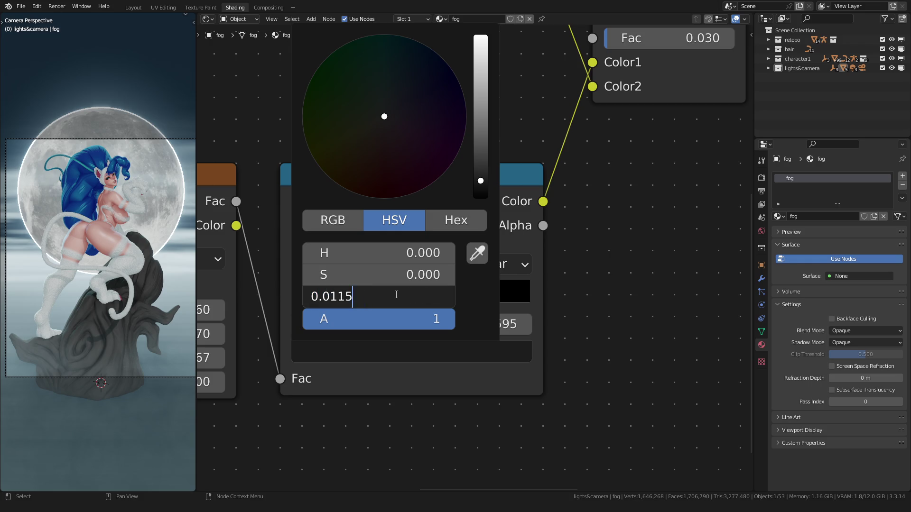
key(Return)
click(395, 294)
key(End)
key(Return)
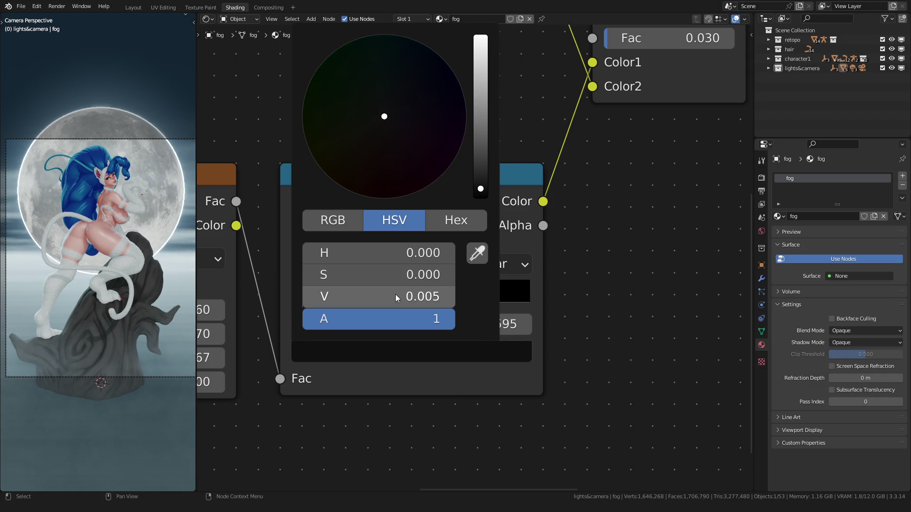
Try Add node Fac values of 0.020 and 0.010, previewing each in the scene view
click(133, 7)
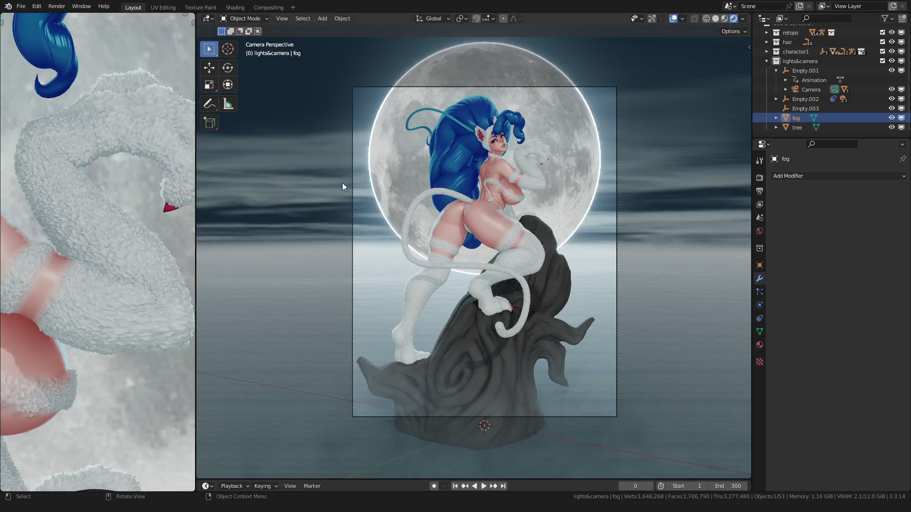
scroll(364, 195, up, 2)
click(234, 8)
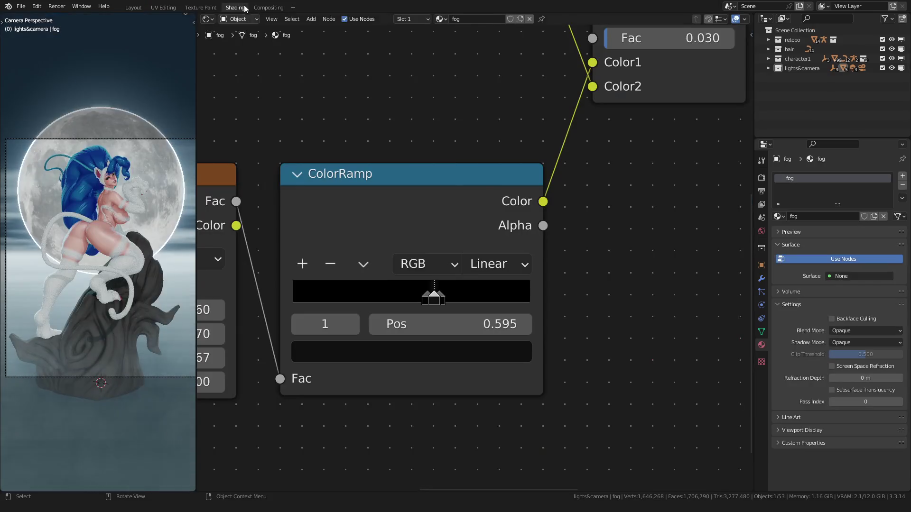
middle_drag(498, 214, 427, 285)
middle_drag(498, 143, 441, 213)
double_click(516, 171)
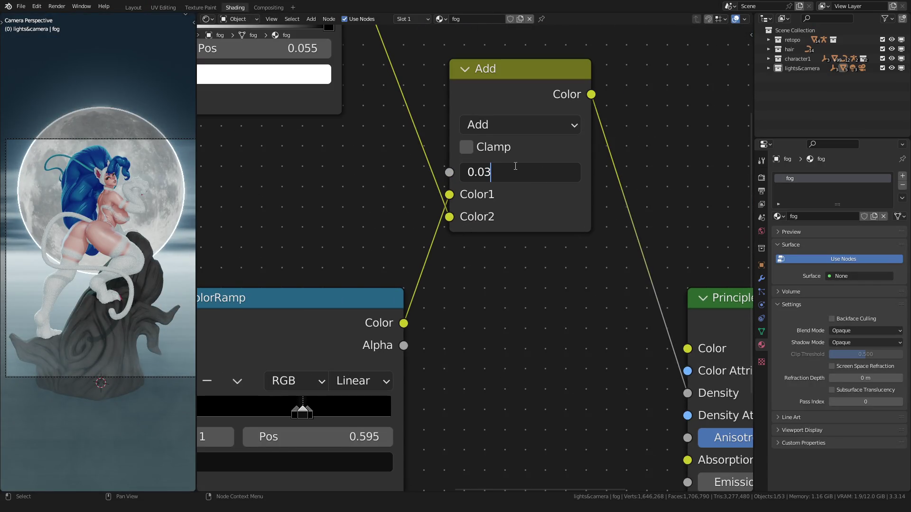
text(0.02)
key(Return)
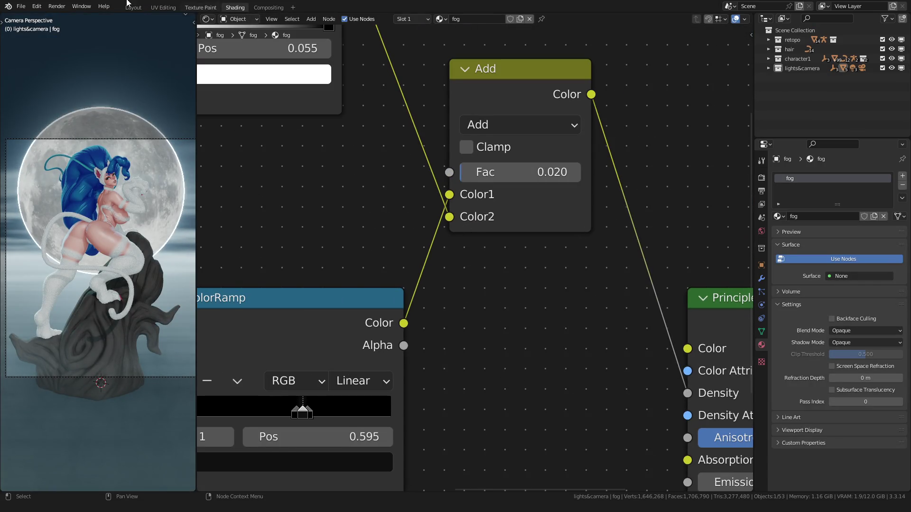
click(133, 8)
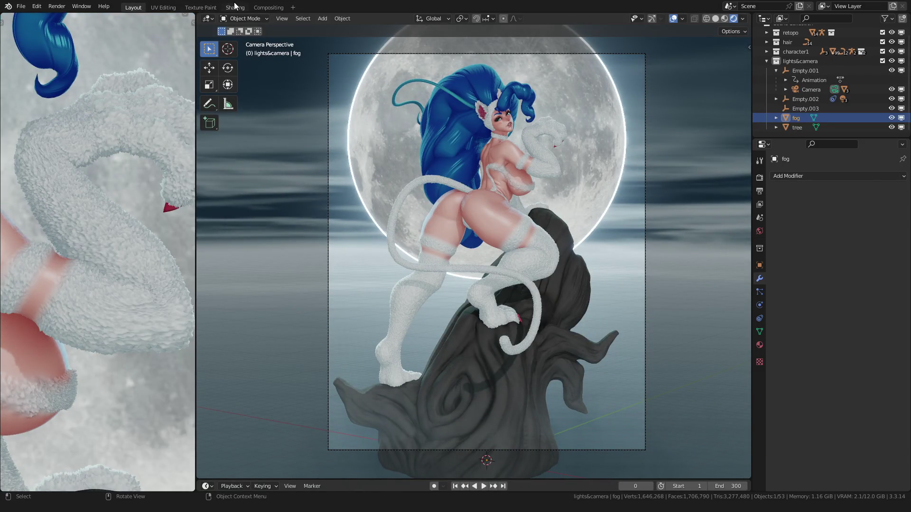
click(235, 7)
double_click(510, 172)
key(BackSpace)
text(1)
key(Return)
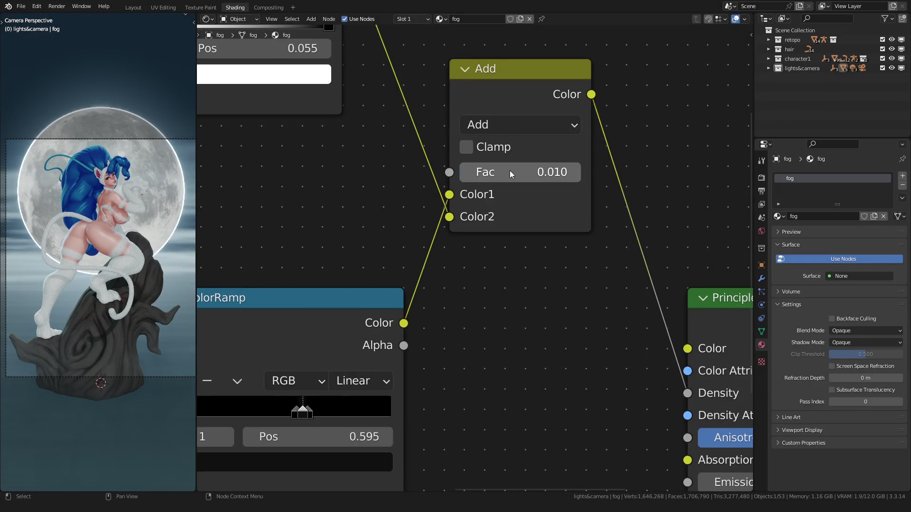
Raise the Add node's Fac up to 1.0 so thick fog fills the lower scene
click(133, 7)
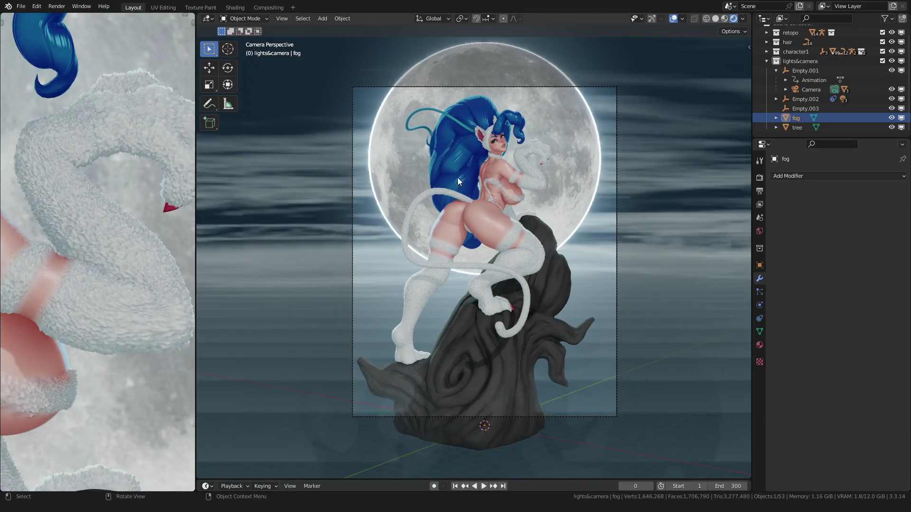
scroll(515, 158, up, 2)
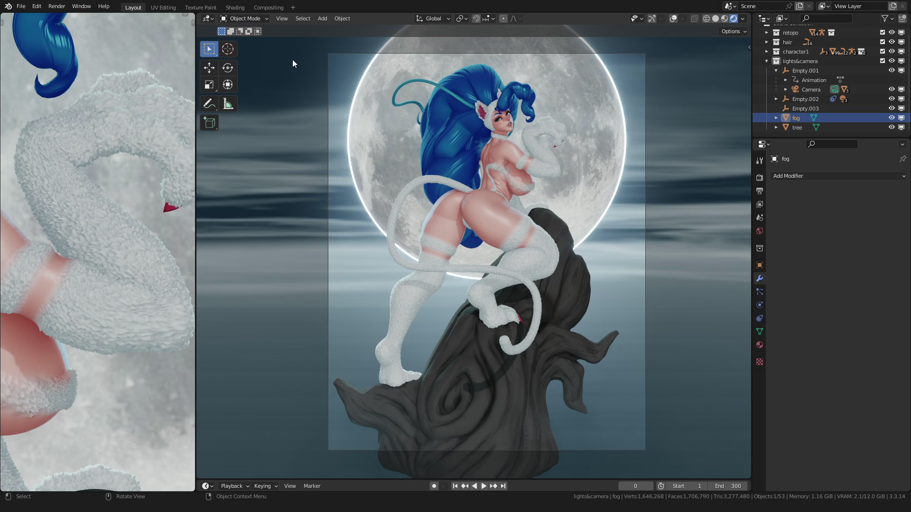
click(235, 7)
drag(520, 172, 580, 172)
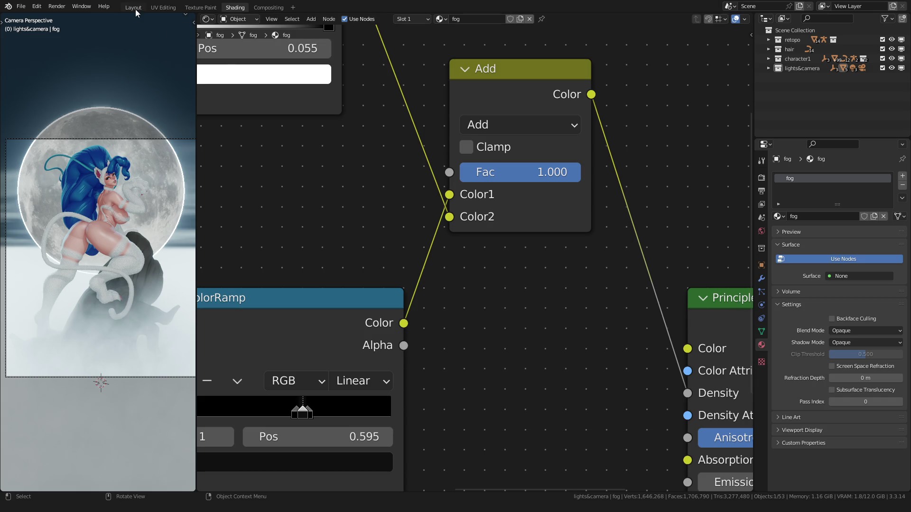
click(134, 7)
scroll(374, 246, down, 3)
Move the fog box's face about -19.3 m along Z in Edit Mode, keeping Add factor at 1.0
key(Tab)
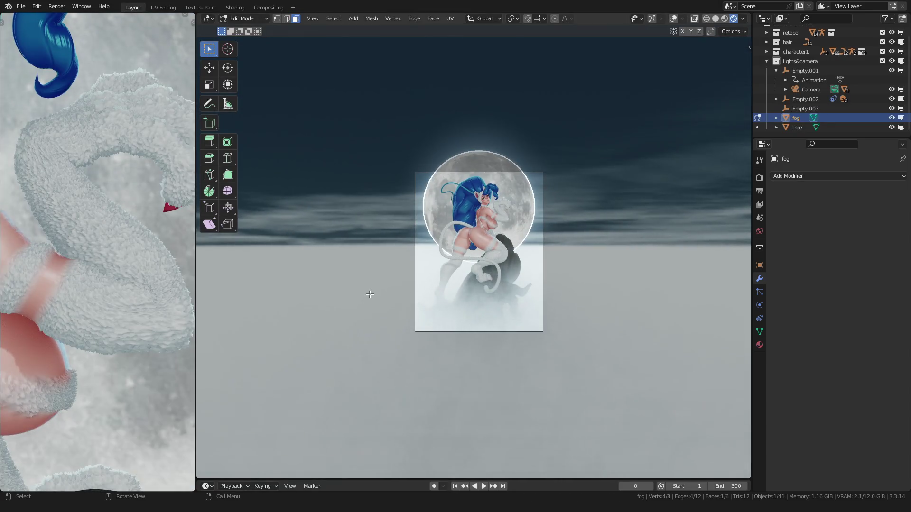
click(672, 19)
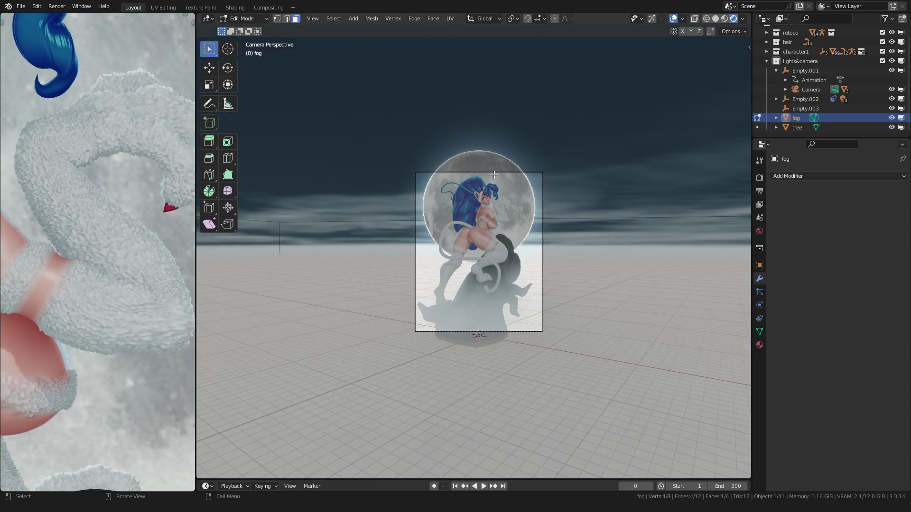
scroll(469, 243, up, 3)
scroll(354, 265, down, 5)
middle_drag(354, 265, 426, 272)
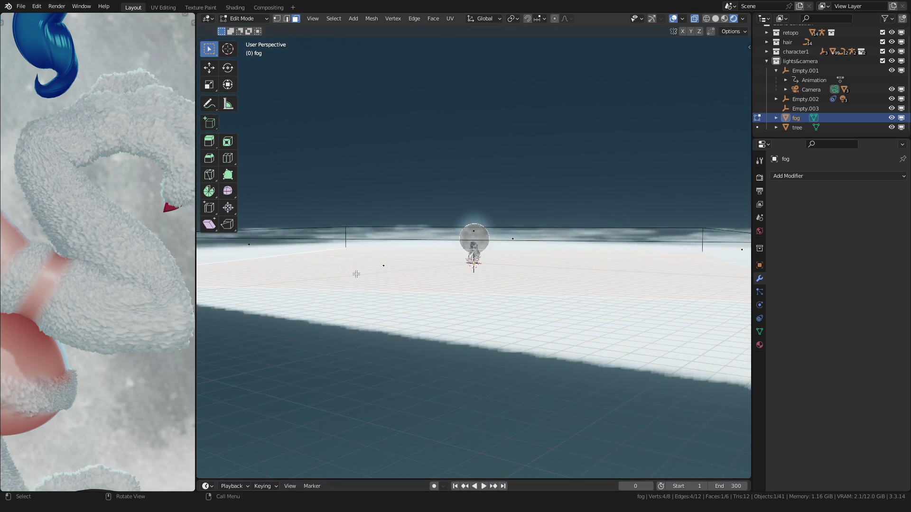
key(g)
key(z)
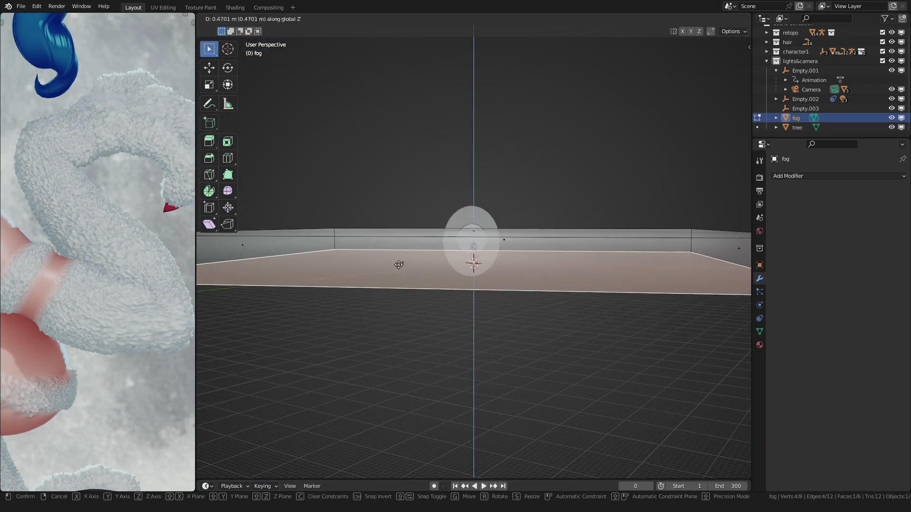
click(396, 283)
scroll(109, 246, down, 4)
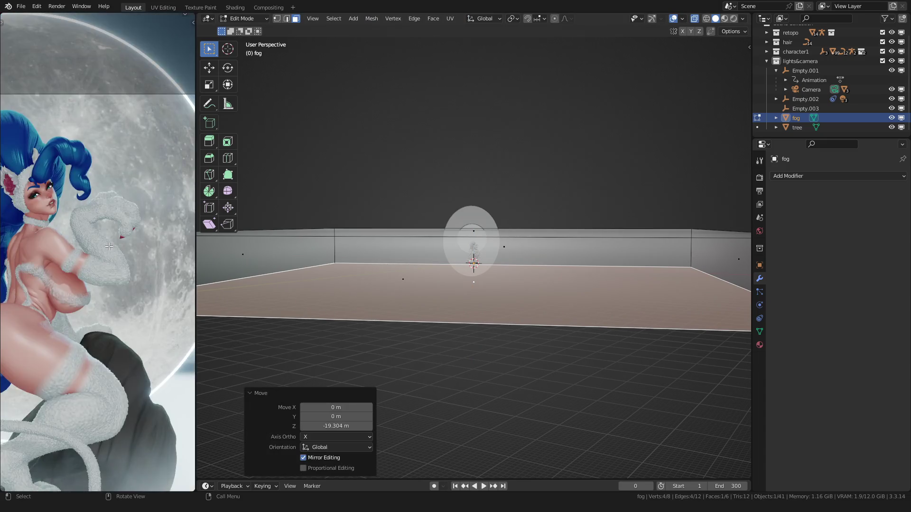
key(Tab)
scroll(109, 247, down, 5)
scroll(96, 249, down, 3)
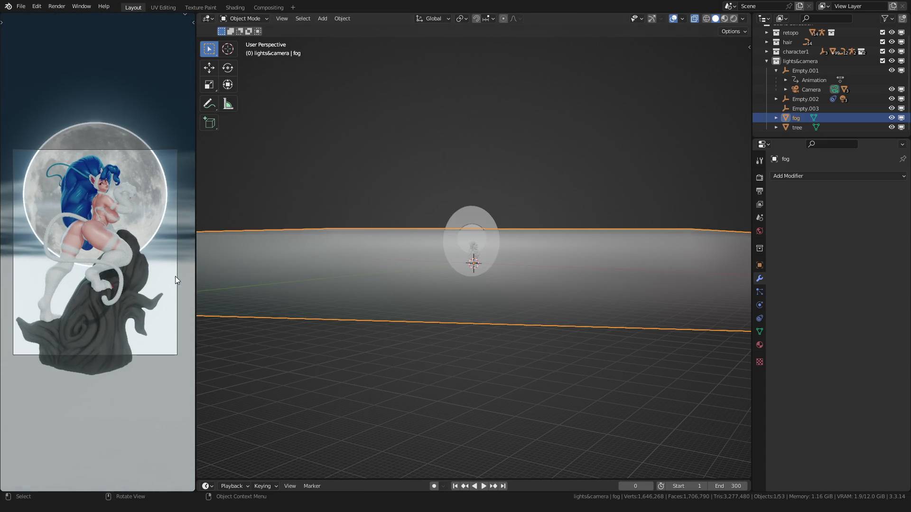
scroll(329, 285, up, 1)
scroll(133, 279, up, 2)
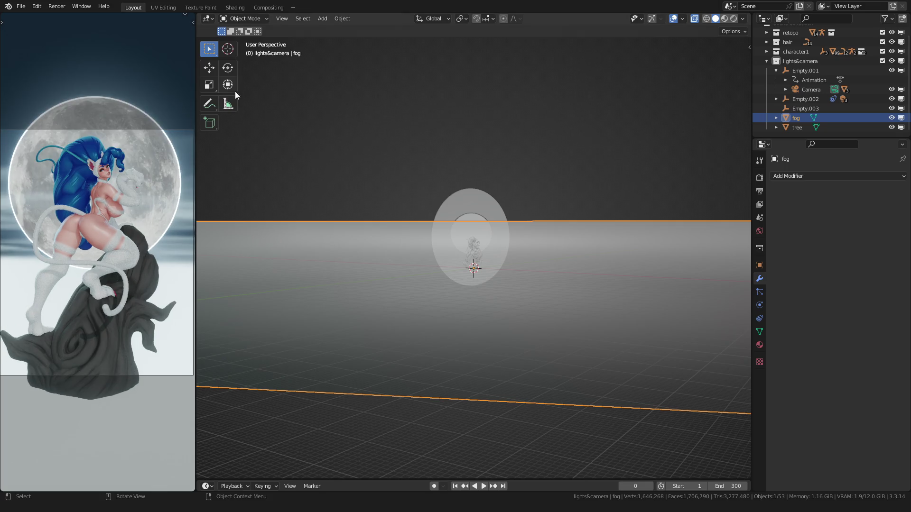
click(232, 7)
mouse_move(573, 172)
mouse_down()
mouse_move(466, 171)
mouse_move(578, 172)
mouse_up()
scroll(402, 178, down, 4)
scroll(388, 183, up, 1)
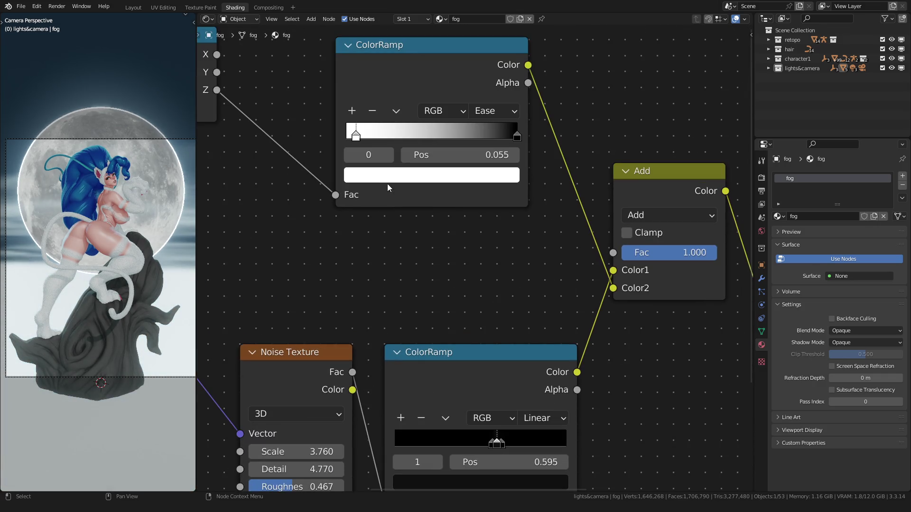
Slightly darken the ramp's white stop and switch to the full scene view
click(395, 176)
mouse_move(482, 194)
mouse_down()
mouse_move(482, 296)
mouse_move(481, 192)
mouse_up()
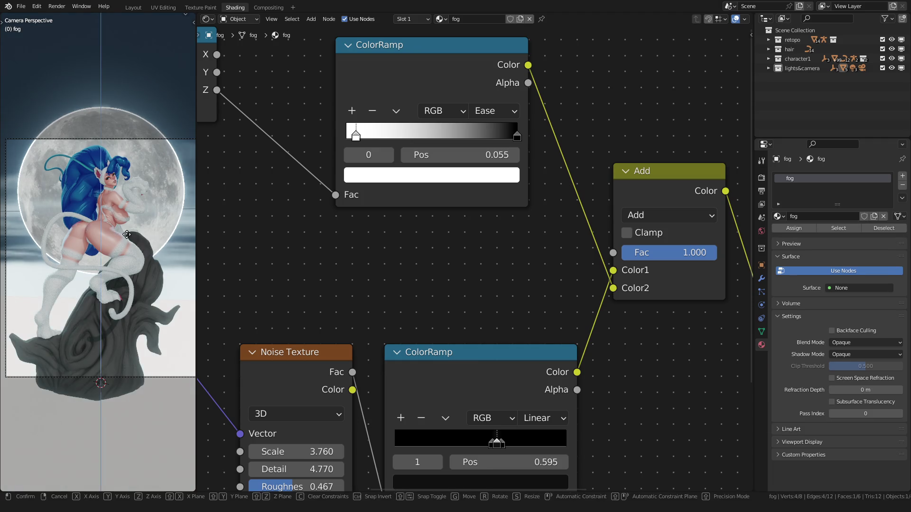
key(Tab)
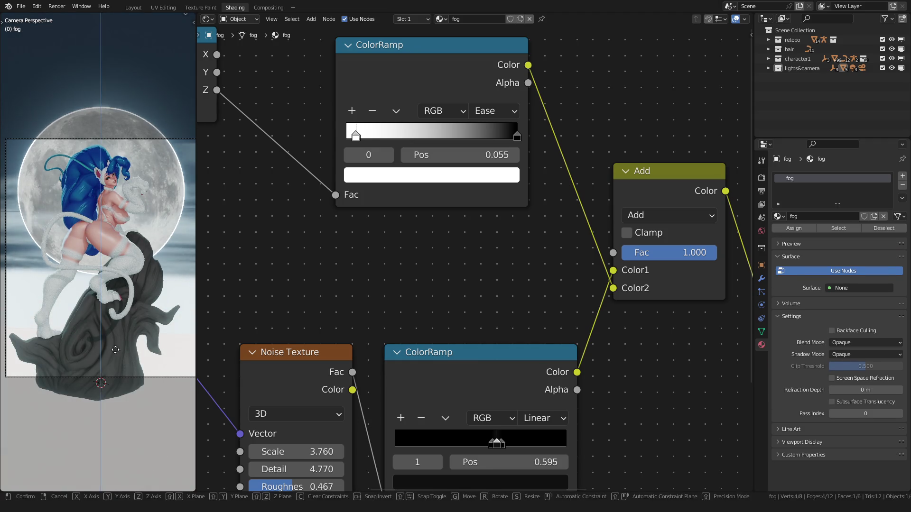
click(132, 9)
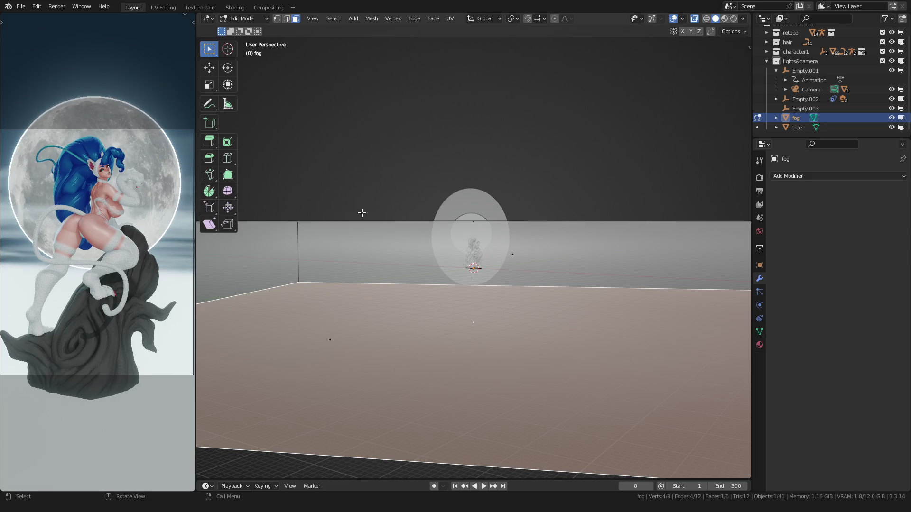
key(Tab)
Move the fog box's bottom face down, then back up to a shallower lower edge
key(Tab)
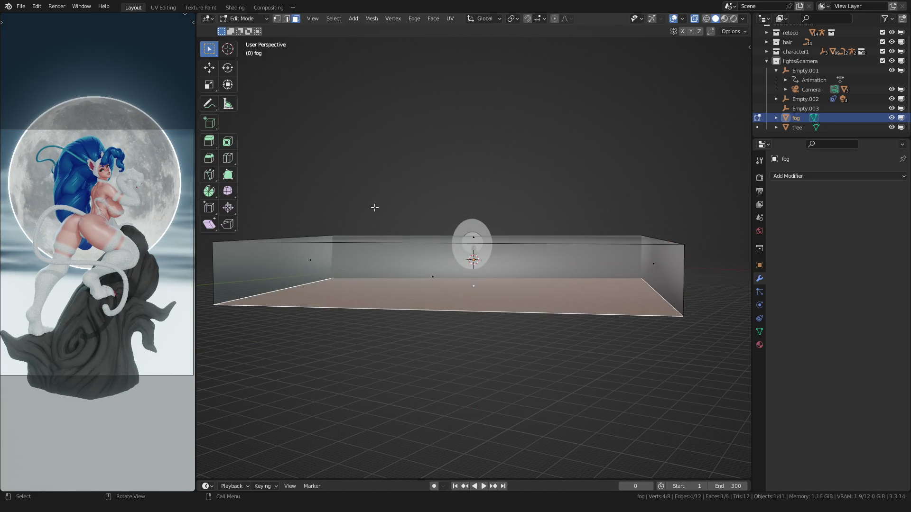
key(g)
click(378, 344)
key(Tab)
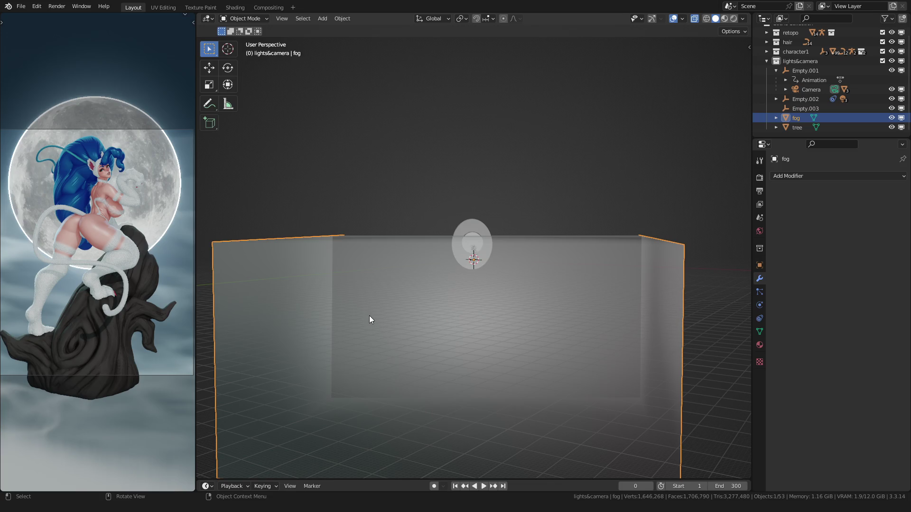
key(Tab)
key(g)
click(375, 249)
key(Tab)
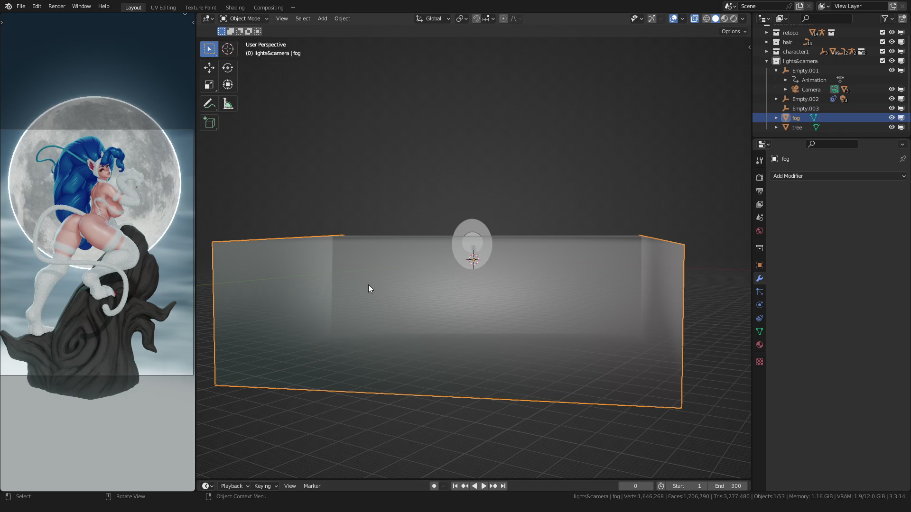
key(Tab)
key(g)
click(368, 260)
key(Tab)
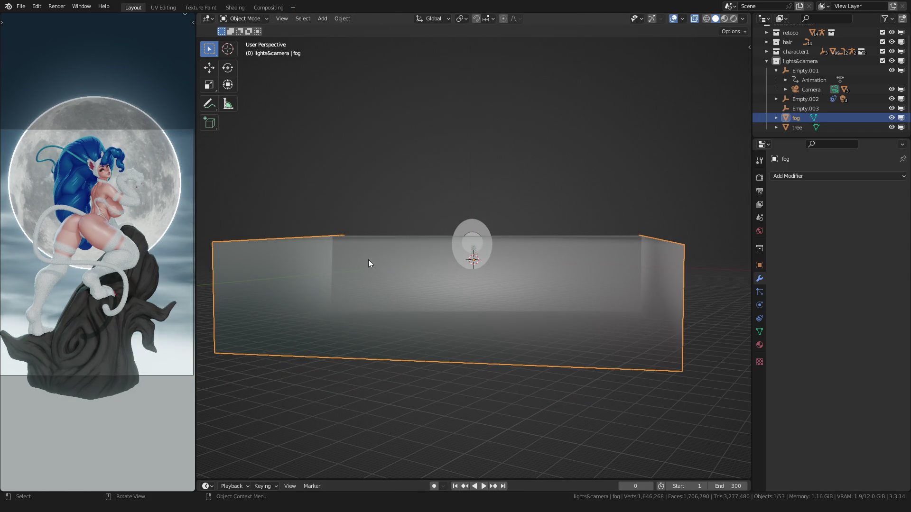
Lower the fog material's Add factor from 1.0 to 0.033 for a thin haze
click(234, 7)
drag(663, 257, 631, 252)
key(Tab)
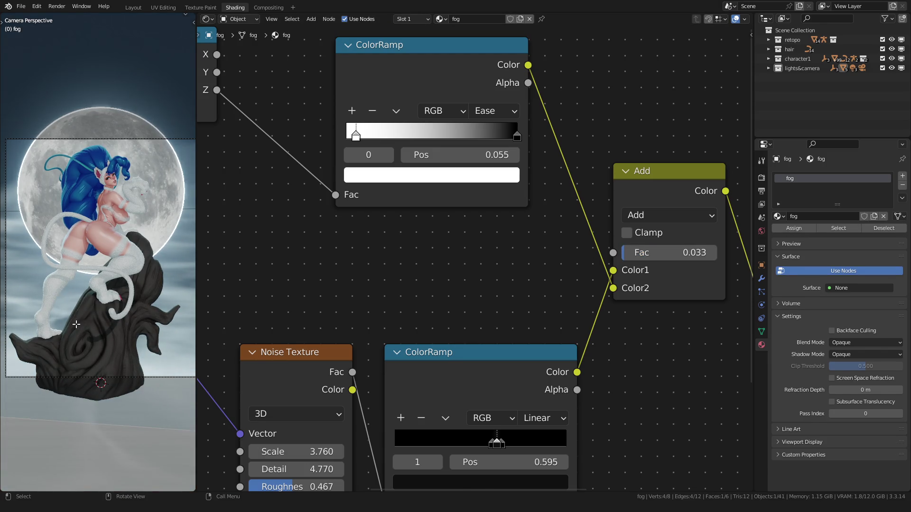
Nudge the fog mesh, check it in front view, then select it and look through the camera
key(g)
click(112, 323)
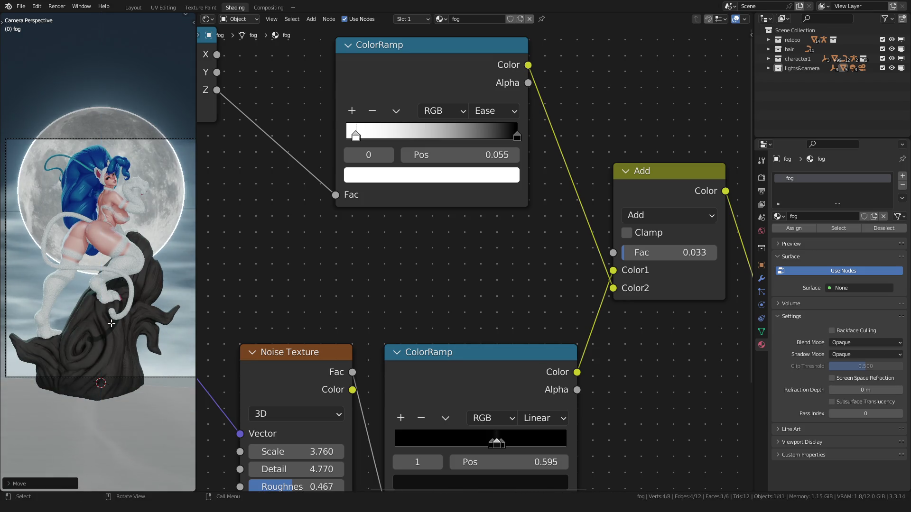
key(KP_1)
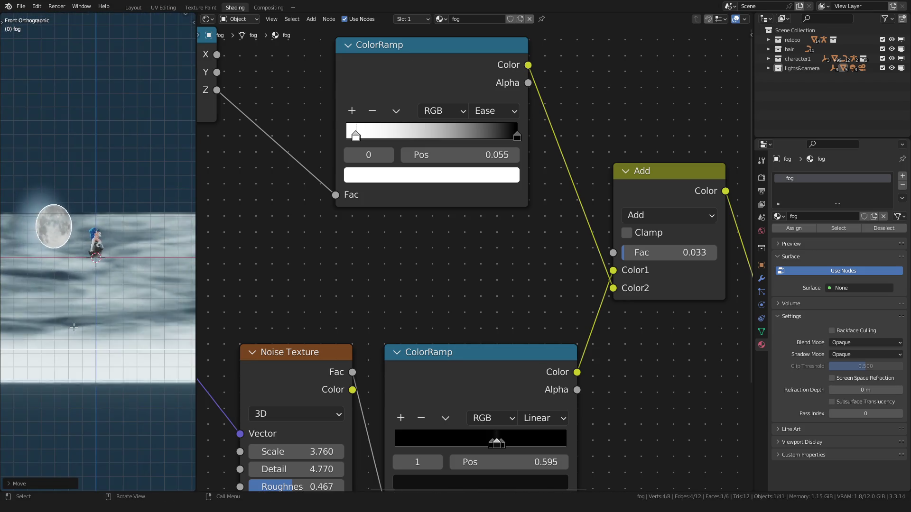
scroll(82, 240, up, 5)
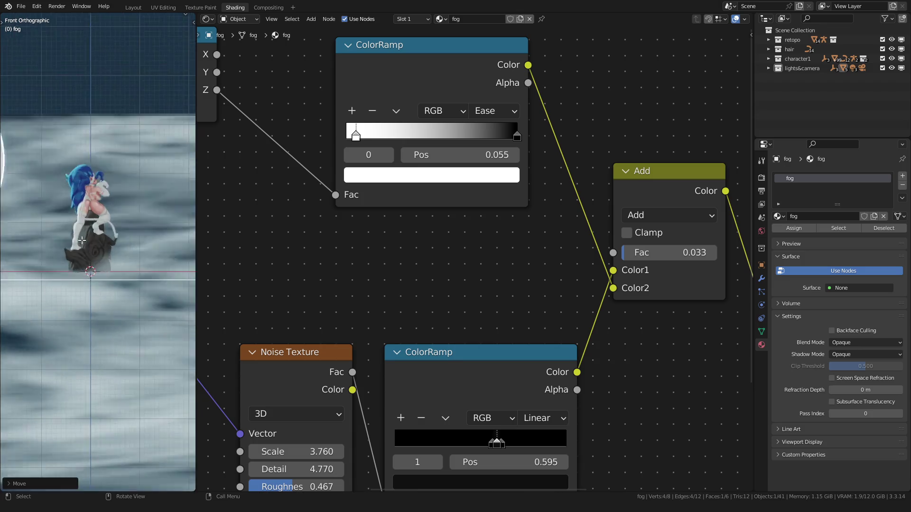
scroll(82, 241, up, 5)
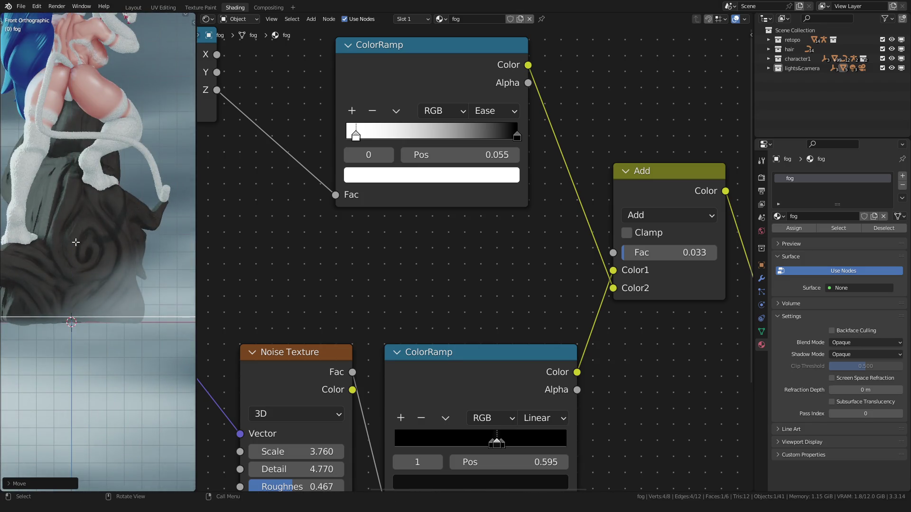
click(76, 243)
key(KP_0)
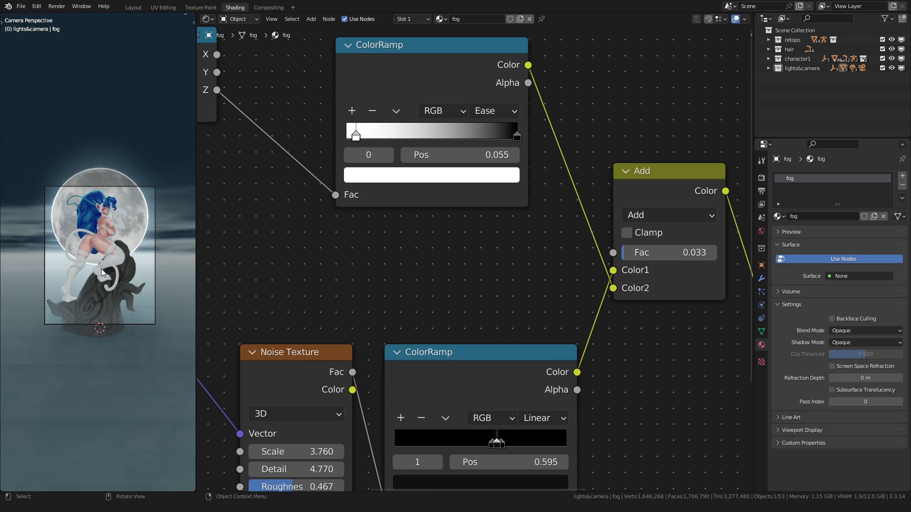
key(Home)
scroll(101, 270, down, 2)
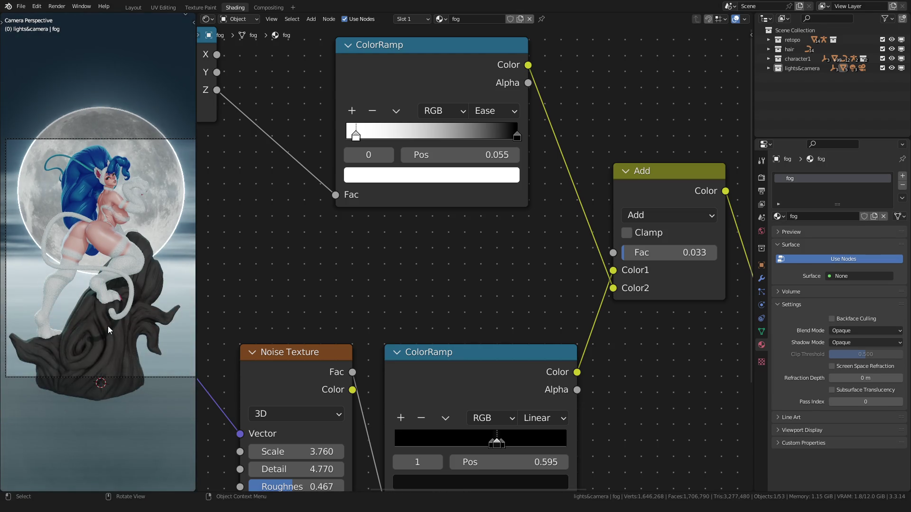
Move the fog's top face along Z so mist rises over the stump's base, then return to Layout
key(Tab)
key(g)
key(z)
click(96, 221)
key(Tab)
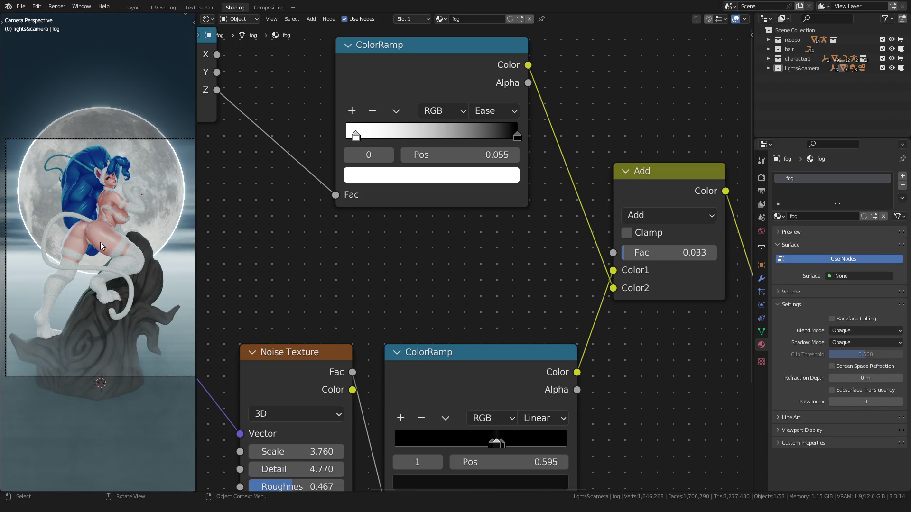
scroll(100, 242, down, 1)
scroll(100, 242, up, 1)
click(133, 7)
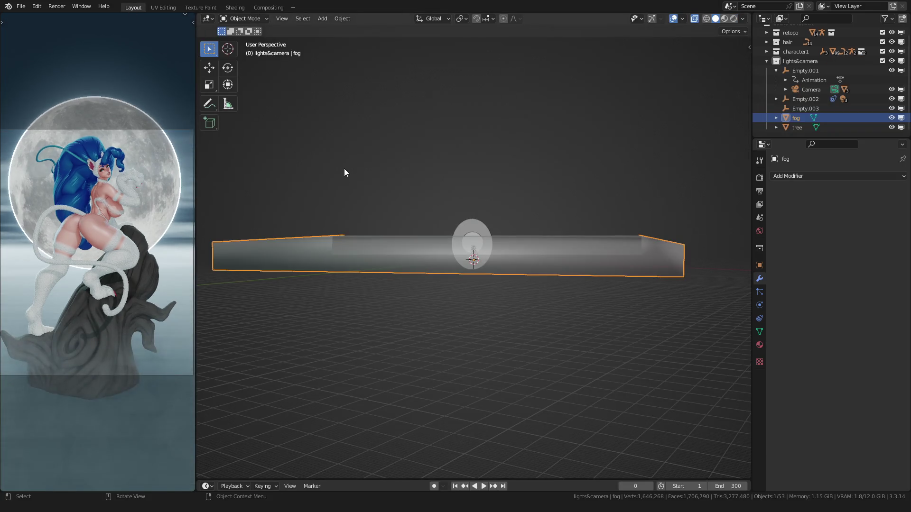
Look through the camera, dismiss the stray menu and orbit out to see the fog plane
click(386, 183)
key(KP_0)
scroll(396, 204, up, 3)
right_click(399, 236)
click(399, 235)
scroll(396, 226, up, 2)
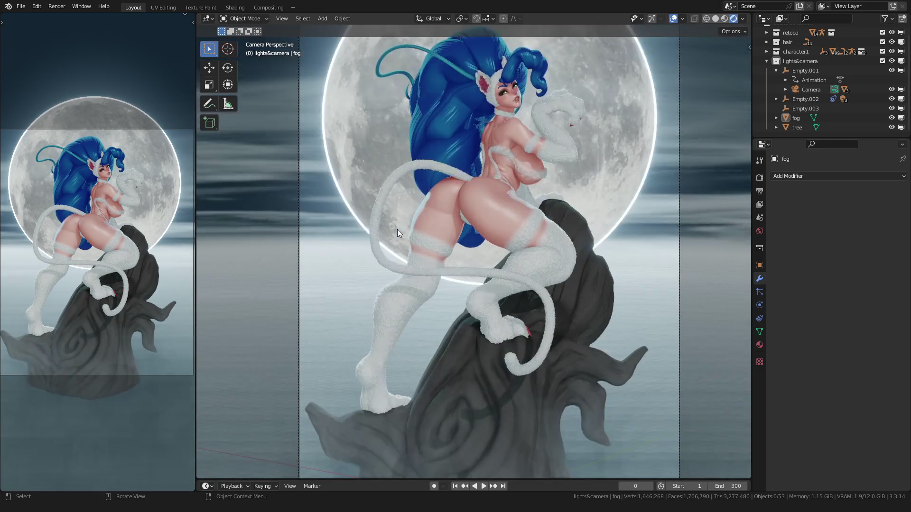
scroll(397, 229, down, 4)
scroll(389, 206, up, 2)
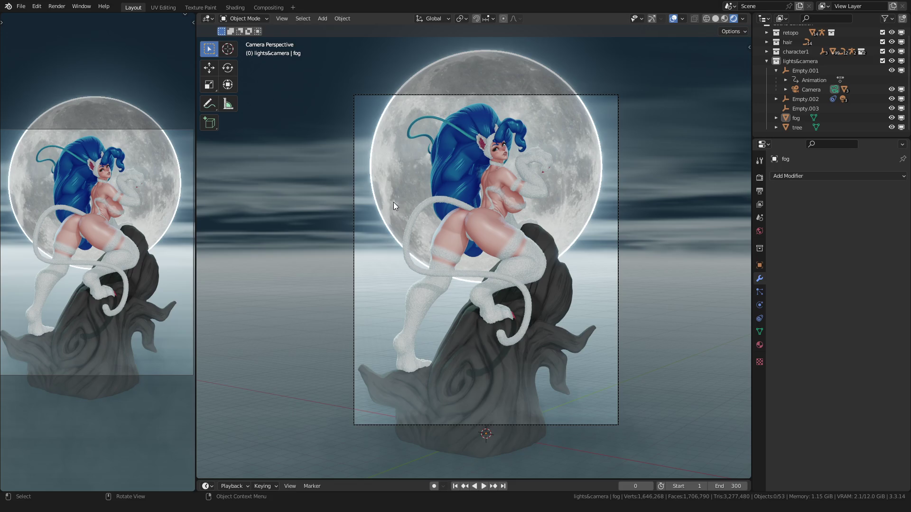
middle_drag(385, 196, 380, 217)
scroll(380, 225, down, 5)
scroll(381, 225, down, 4)
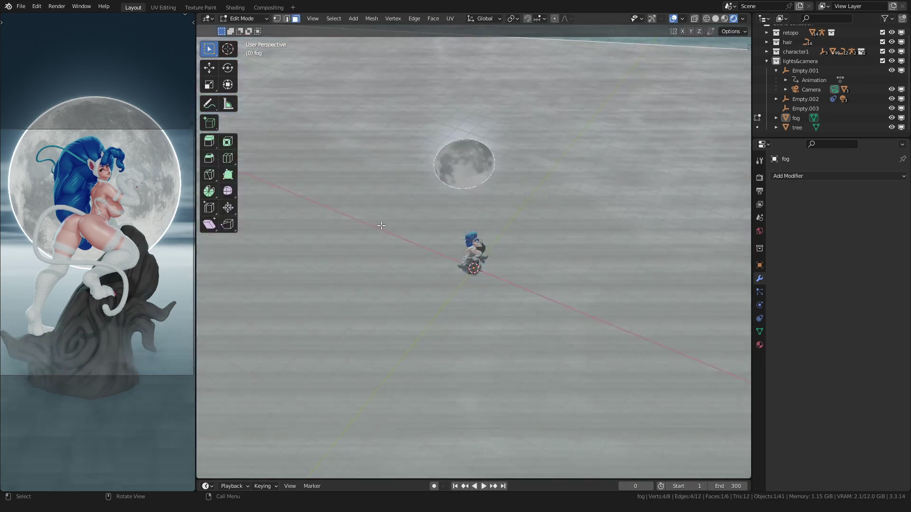
Scale all of the fog box's geometry down to a smaller size
key(Tab)
key(a)
key(s)
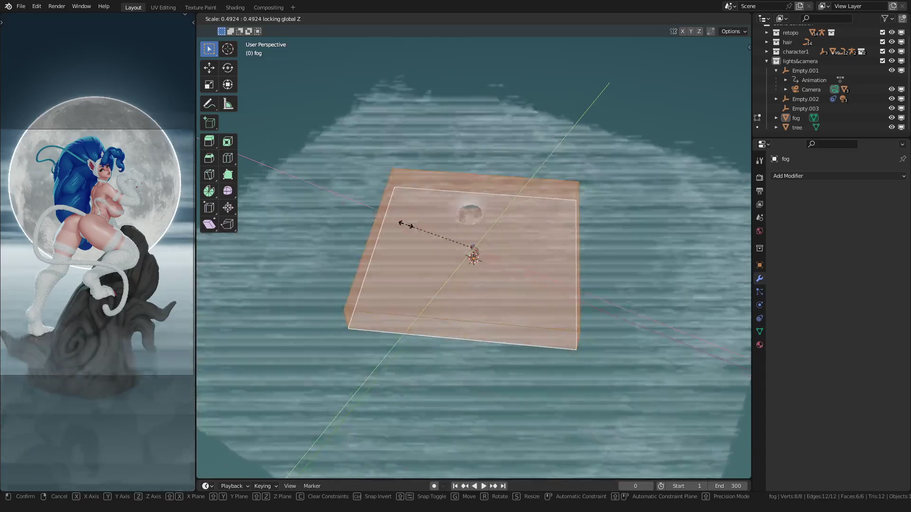
click(402, 224)
key(Tab)
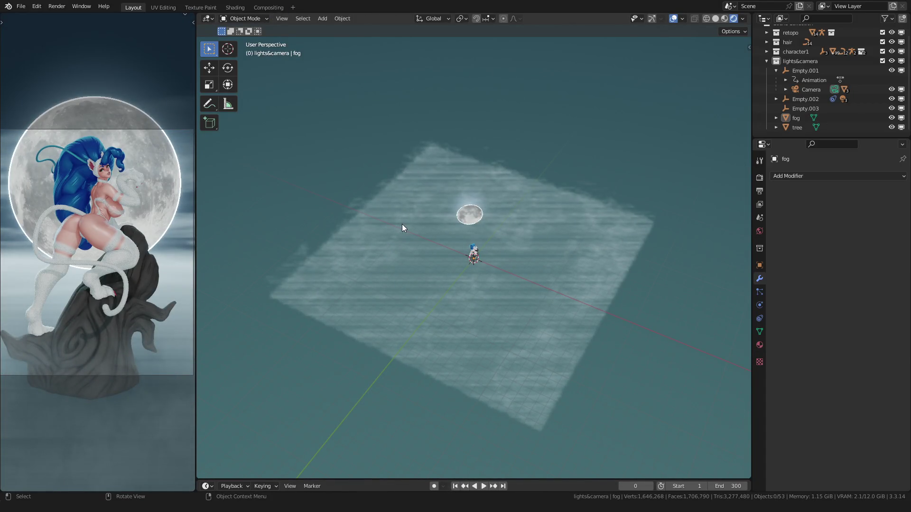
Shrink the fog box's footprint twice with Shift+Z-locked scaling, keeping its height
key(Tab)
key(s)
key(shift+z)
click(379, 228)
key(Tab)
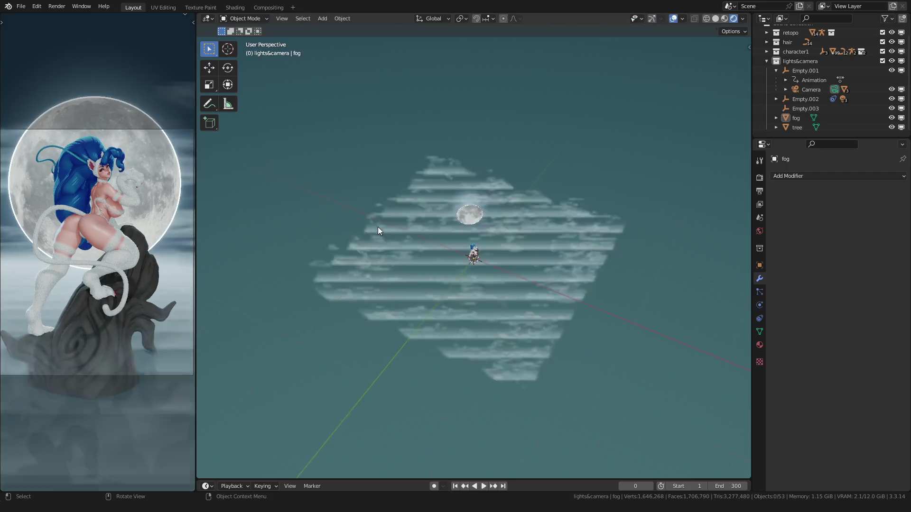
key(Tab)
key(s)
key(shift+z)
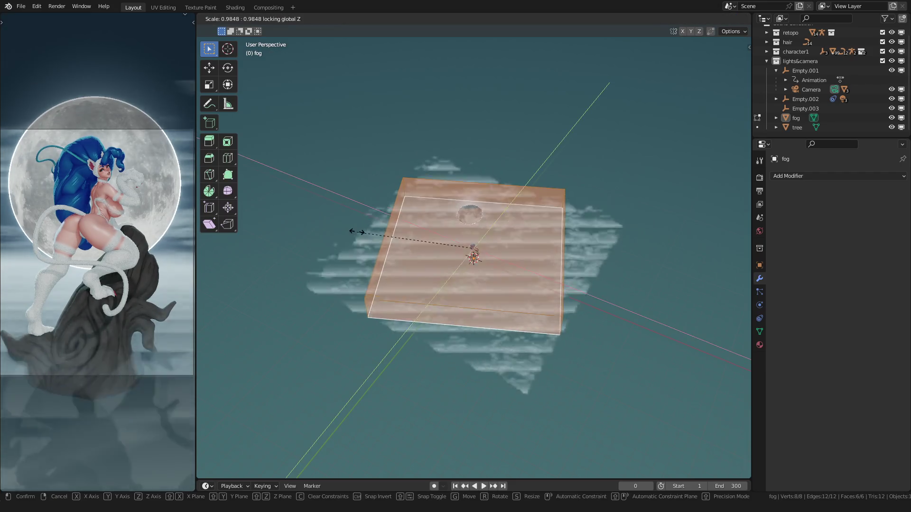
click(386, 229)
key(Tab)
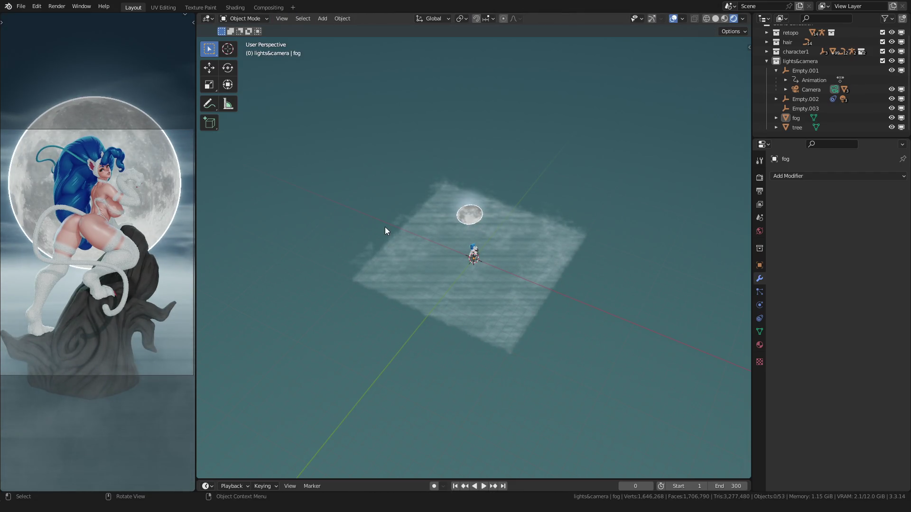
In X-ray, select only the fog box's top face and start raising it
key(Tab)
key(c)
key(w)
key(alt+z)
click(411, 226)
key(x)
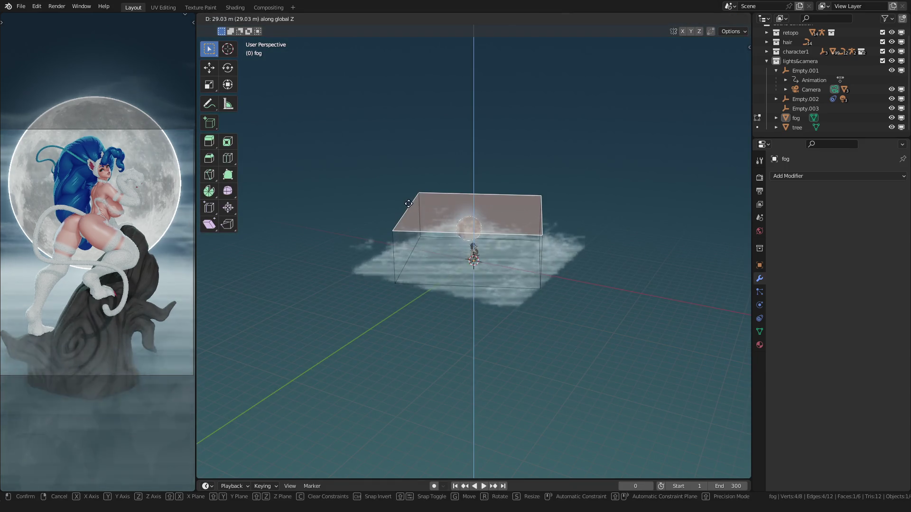
key(Tab)
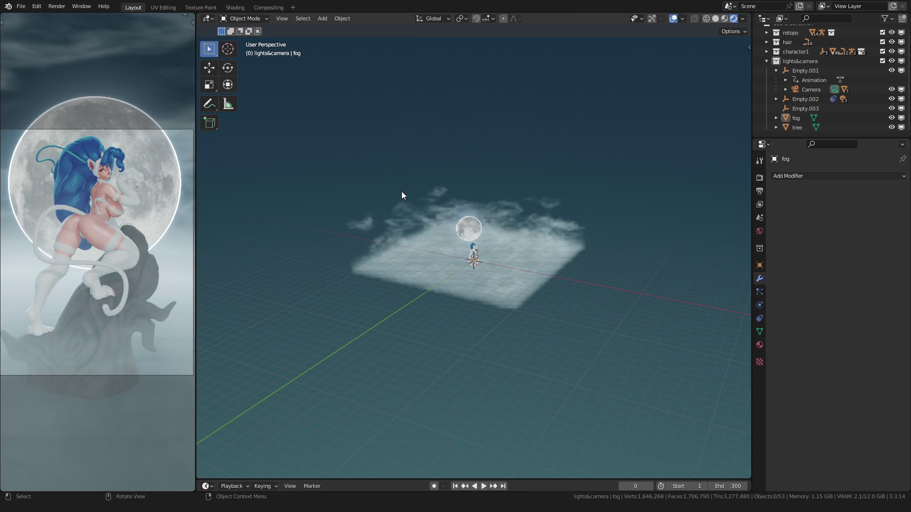
Undo the last fog edits to restore the smooth fog box
key(ctrl+z)
key(ctrl+z)
key(ctrl+z)
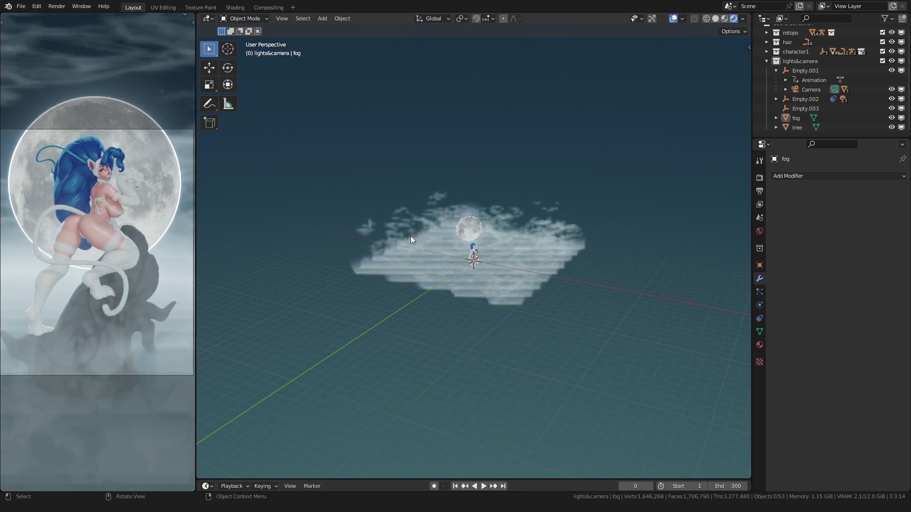
key(ctrl+shift+z)
key(ctrl+shift+z)
key(ctrl+shift+z)
key(ctrl+shift+z)
key(ctrl+shift+z)
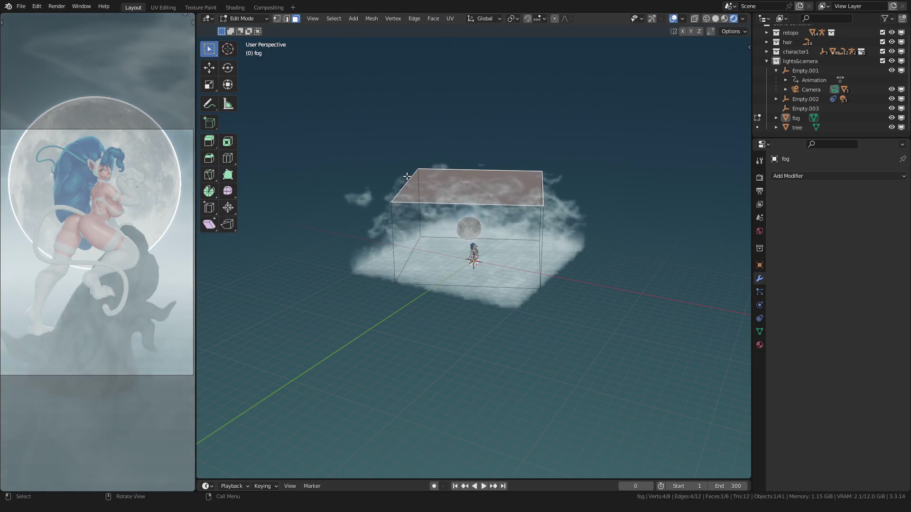
key(ctrl+shift+z)
key(ctrl+shift+z)
In front view, move the top face down along Z so the mist band sits just above the moon
key(KP_1)
scroll(451, 191, up, 4)
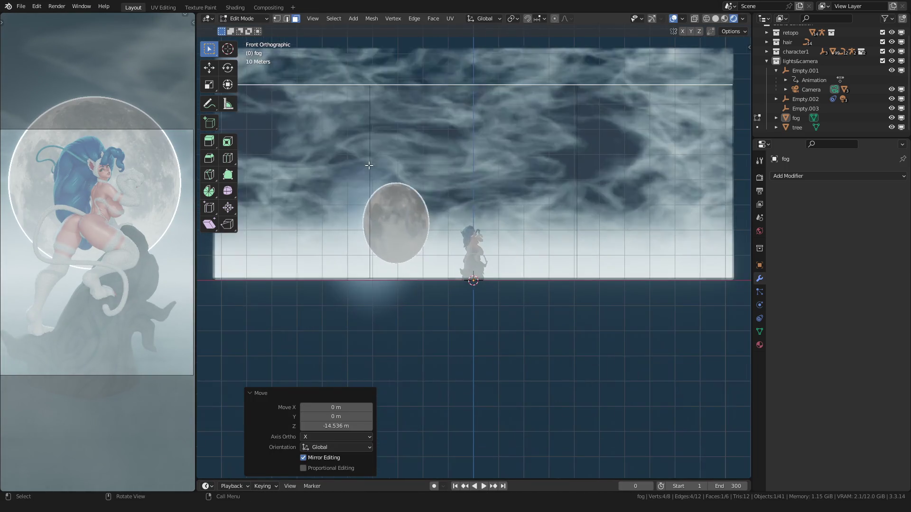
key(g)
key(z)
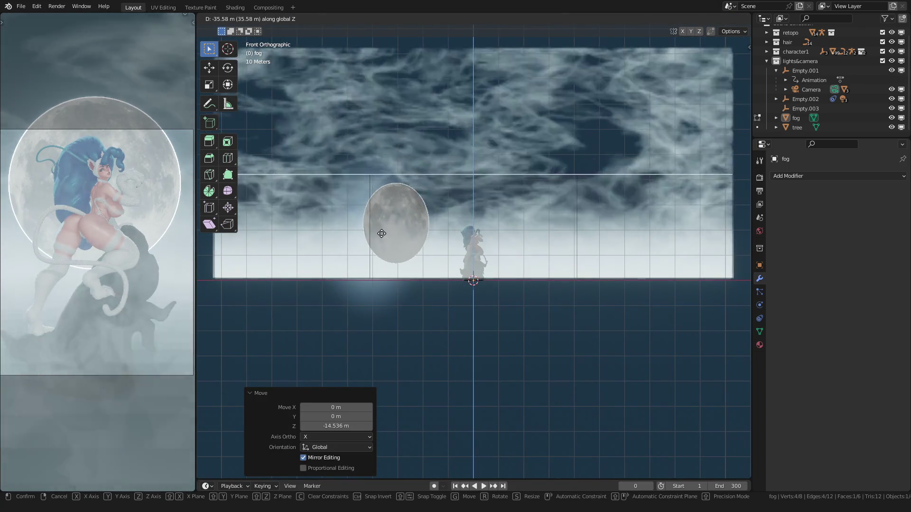
click(378, 206)
key(Tab)
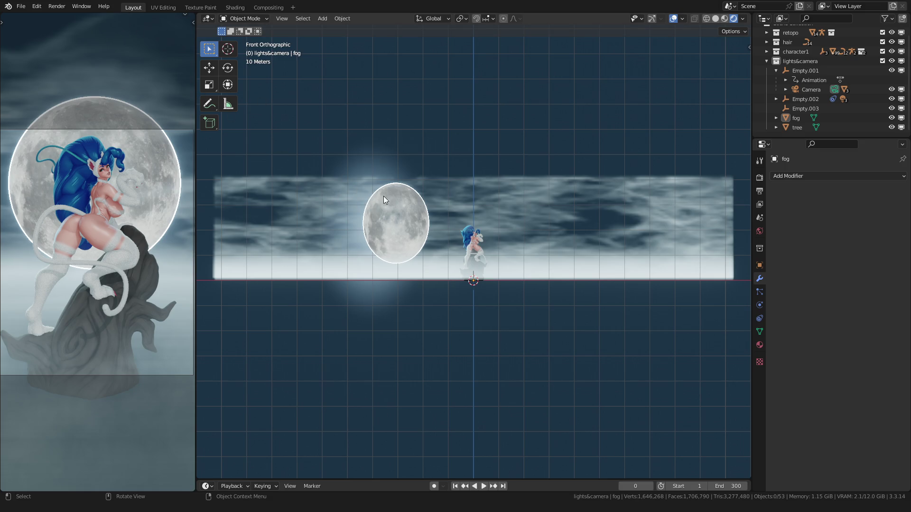
middle_drag(383, 195, 354, 207)
View the finished fog through the camera with viewport overlays hidden
key(KP_0)
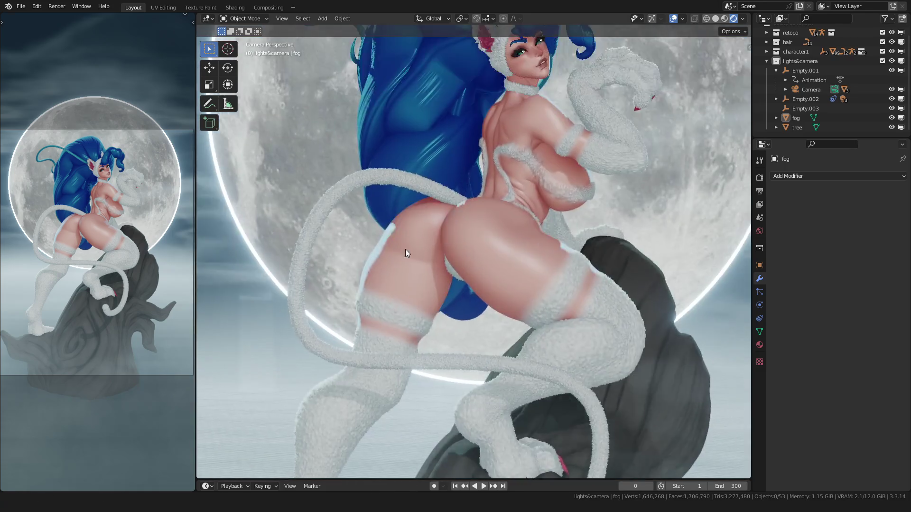
scroll(405, 250, down, 2)
scroll(402, 277, down, 3)
scroll(400, 276, down, 2)
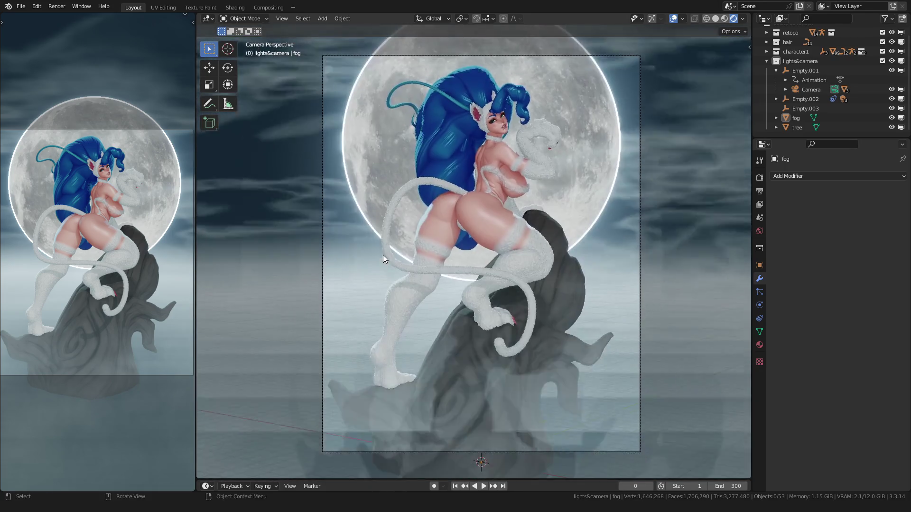
click(673, 19)
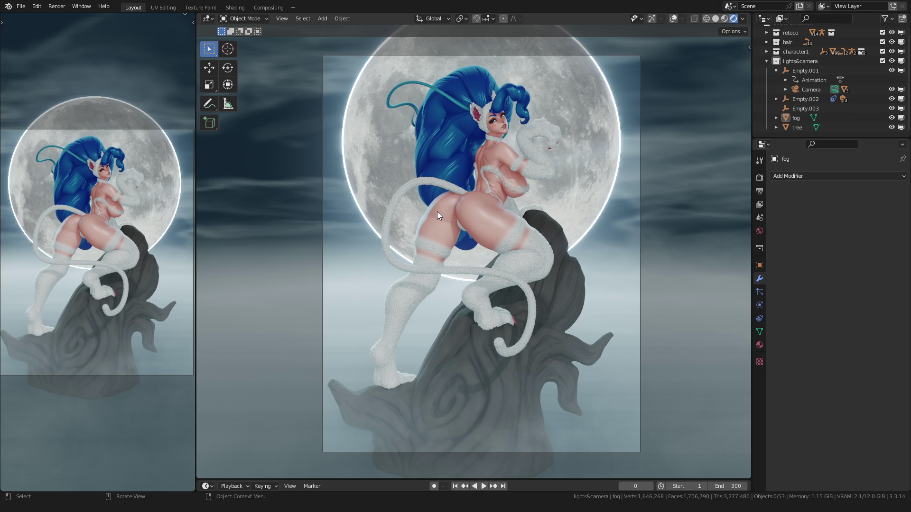
In the Shading workspace, brighten the lower ColorRamp's stop to a mid grey
click(235, 7)
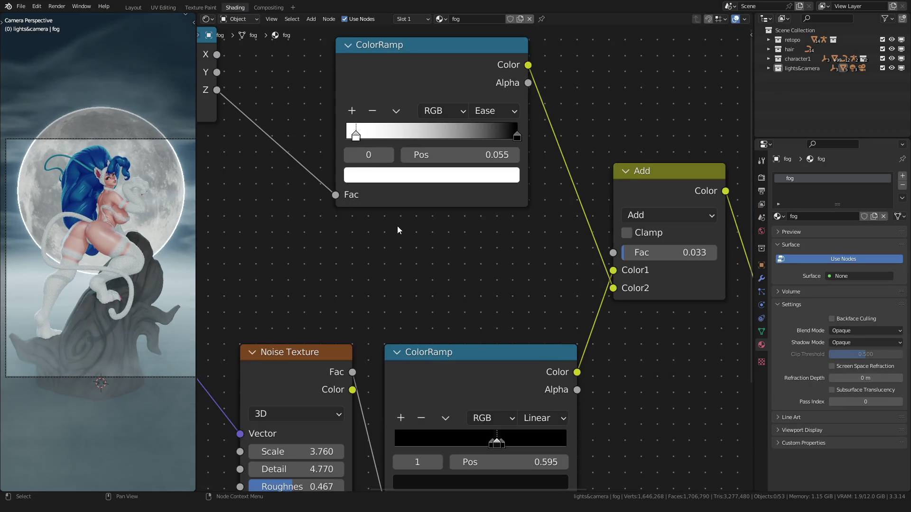
ctrl+middle_drag(409, 228, 397, 162)
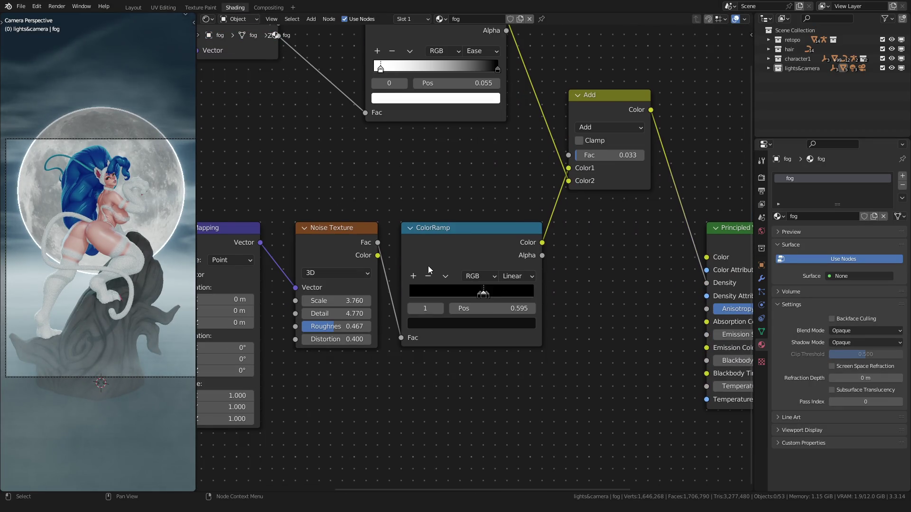
scroll(420, 277, up, 5)
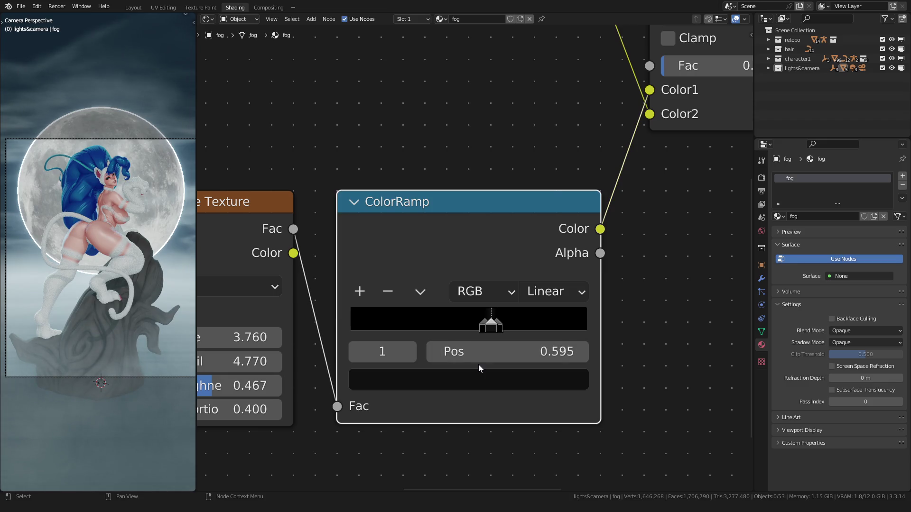
click(469, 378)
mouse_move(434, 324)
mouse_down()
mouse_move(470, 324)
mouse_move(413, 325)
mouse_up()
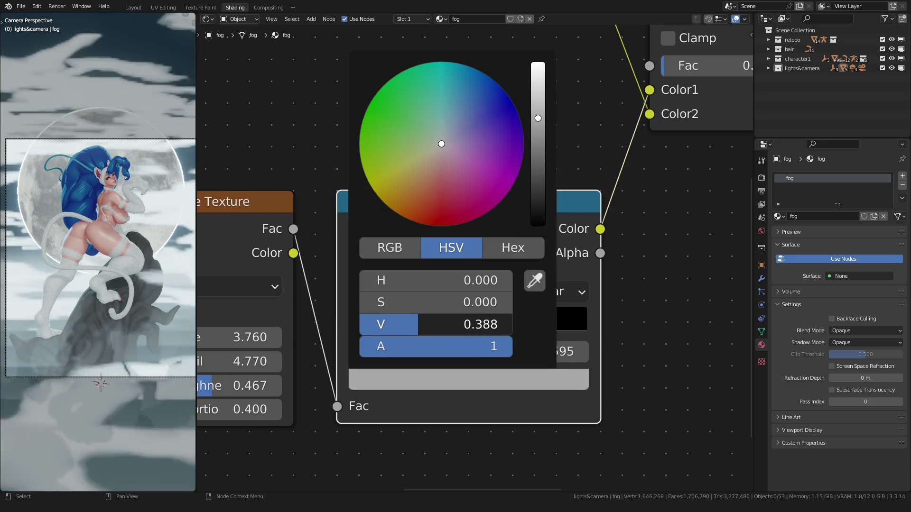
key(Escape)
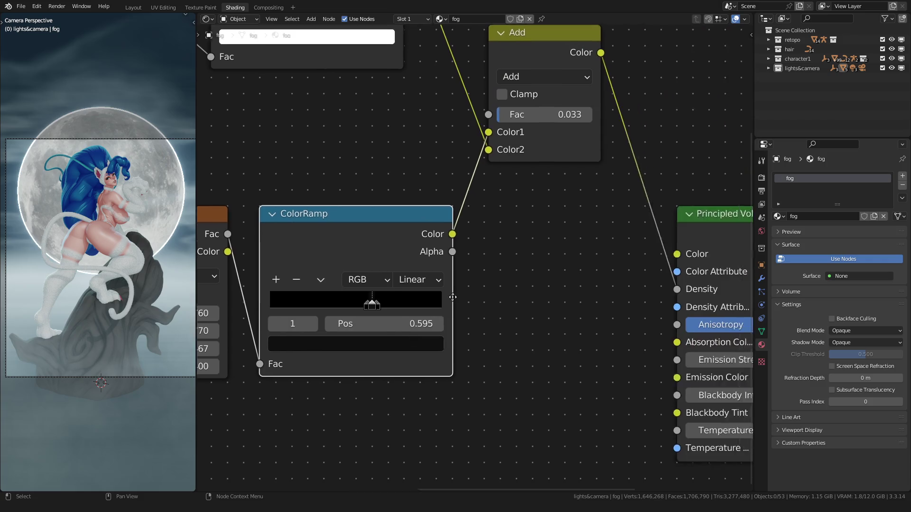
Set the Principled Volume colour's value to about 0.46 for a blue-grey fog, then return to Layout
middle_drag(498, 320, 408, 242)
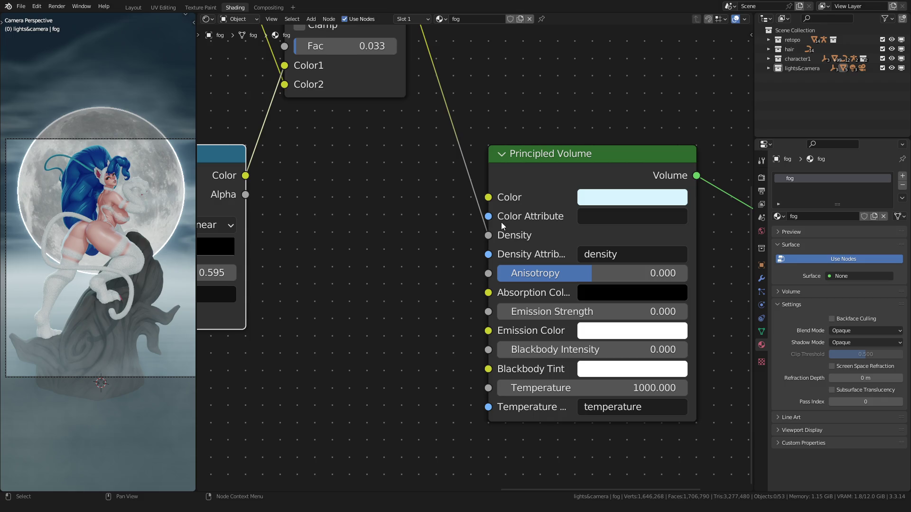
click(638, 197)
drag(726, 221, 726, 332)
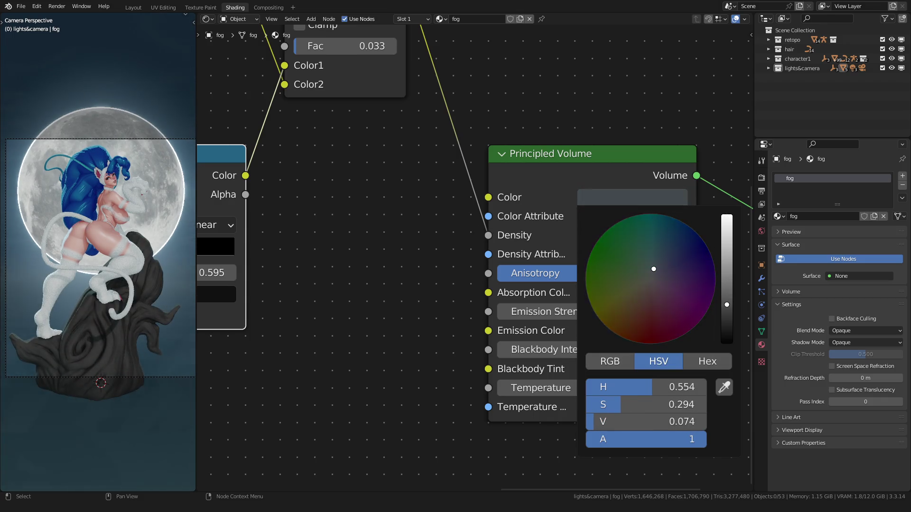
right_click(726, 335)
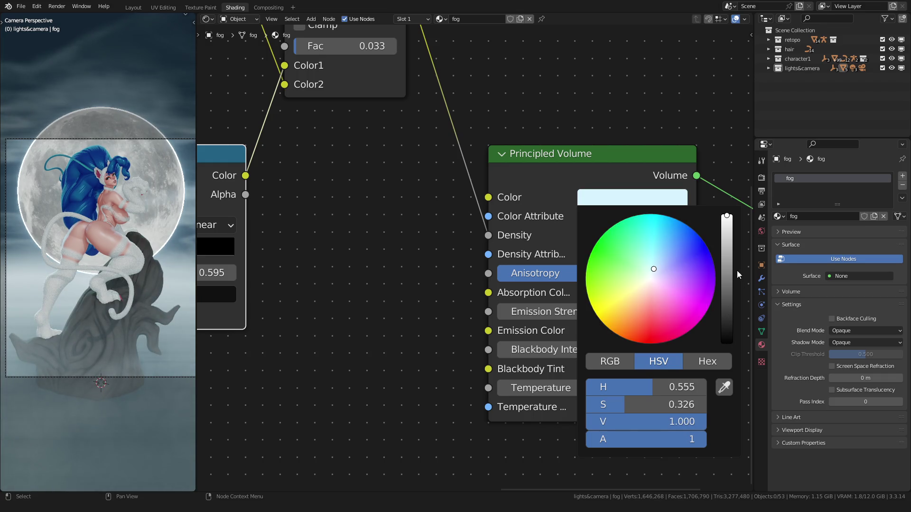
drag(726, 217, 726, 245)
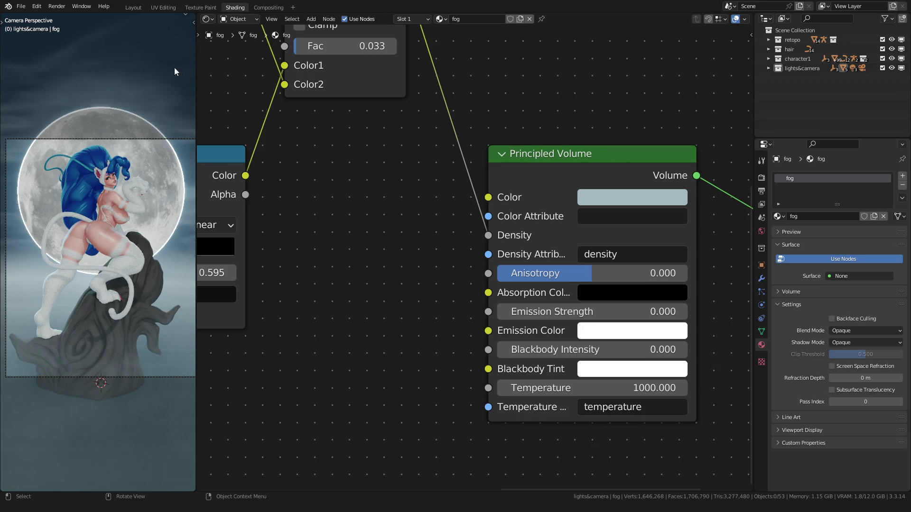
click(134, 7)
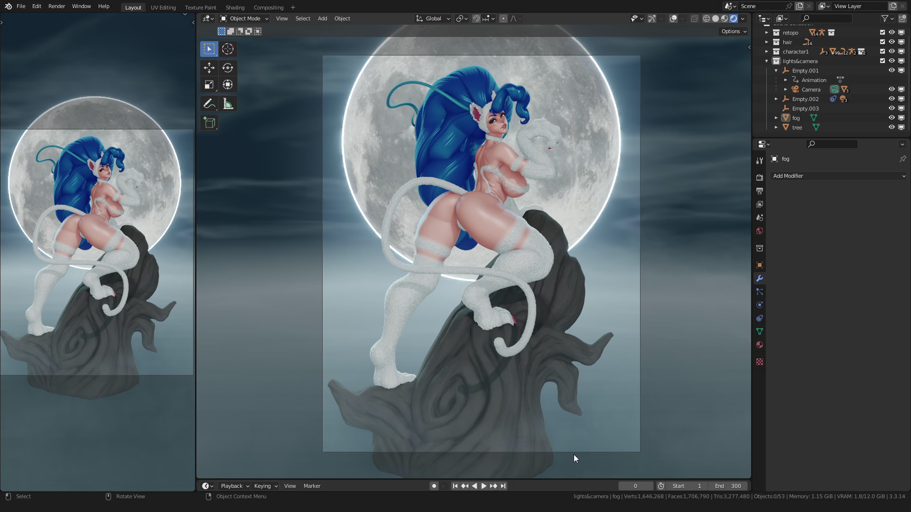
Scrub the turntable to preview the fog, return to frame 0, show overlays and select the camera
mouse_move(624, 486)
mouse_down()
mouse_move(684, 486)
mouse_move(541, 486)
mouse_up()
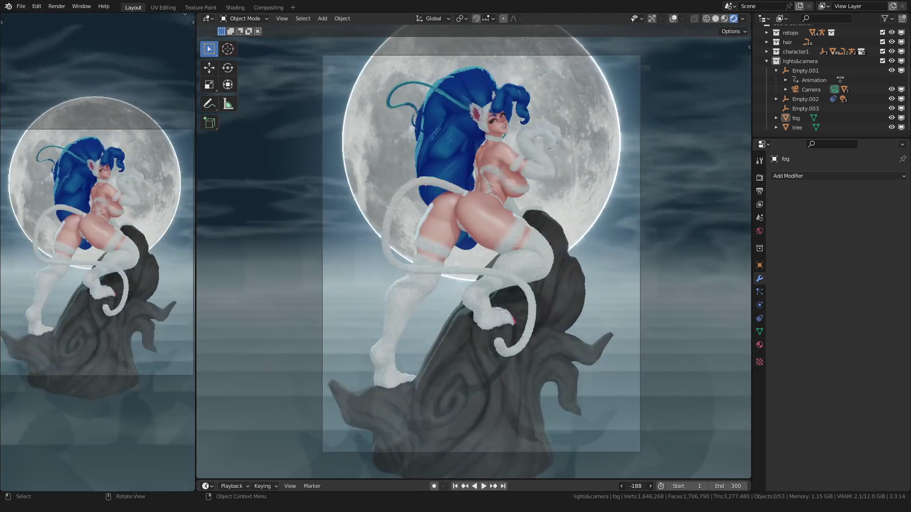
key(Escape)
click(674, 19)
click(640, 64)
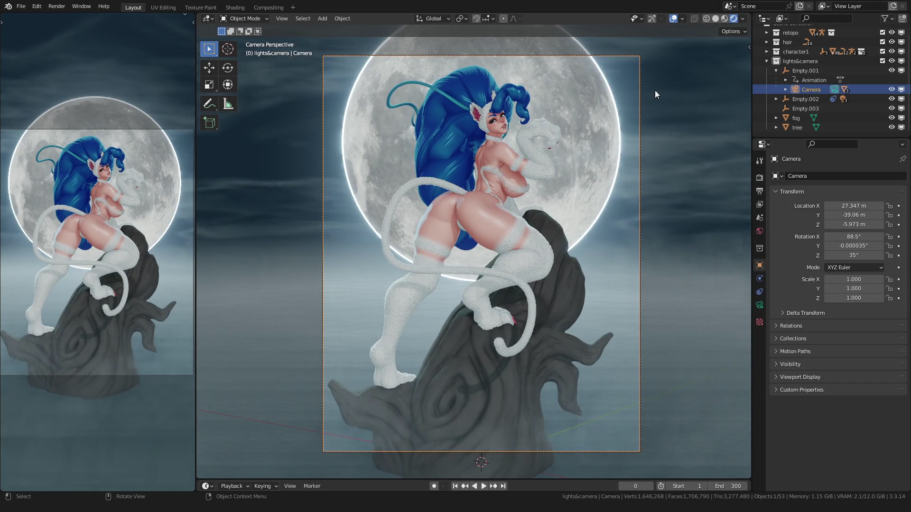
Select the camera, view its 80 mm lens data, then bring up the scene render settings
click(760, 305)
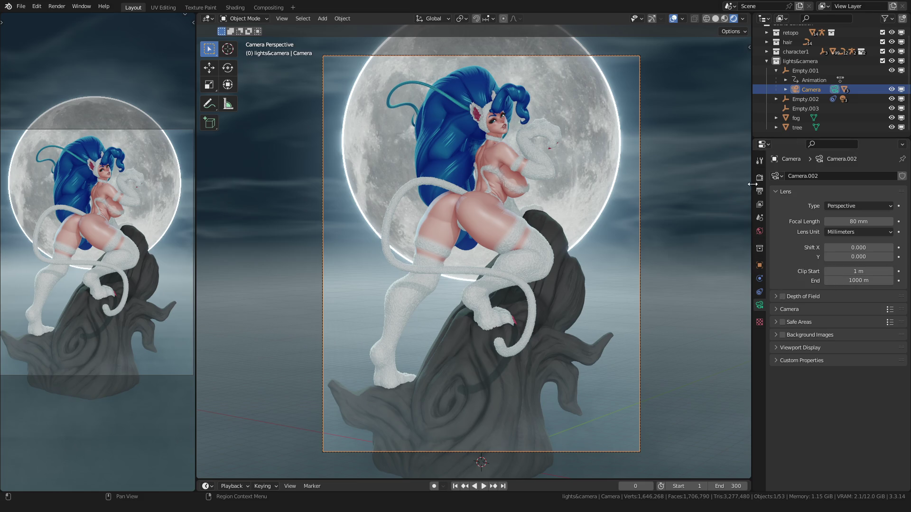
click(759, 163)
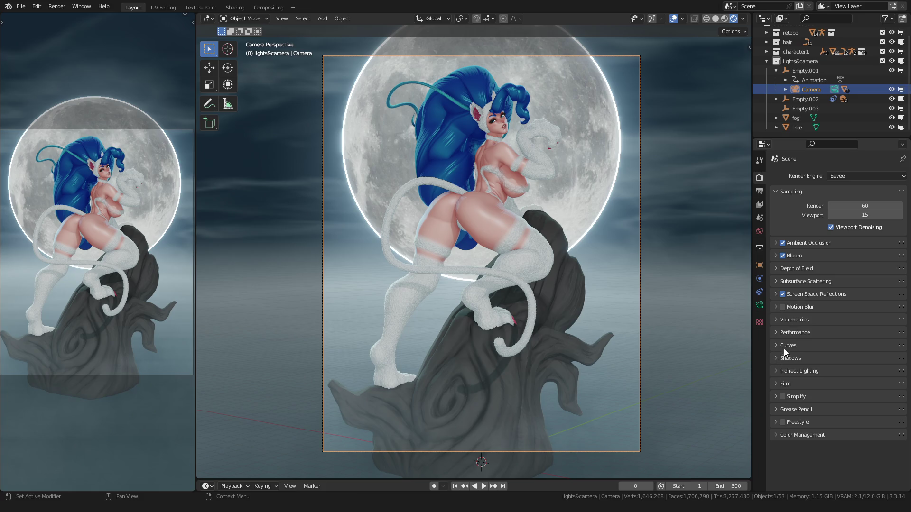
Expand Volumetrics and set the fog start distance to 30 m, previewing the animation
click(781, 319)
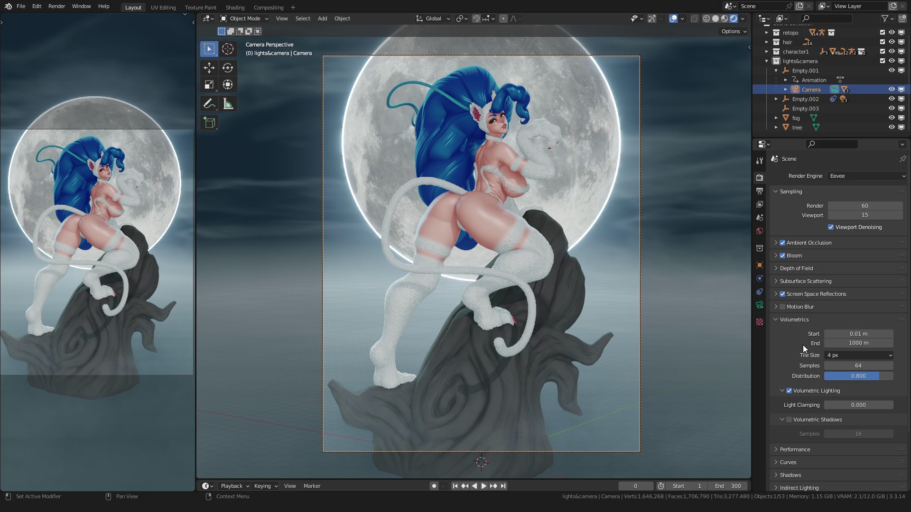
double_click(846, 334)
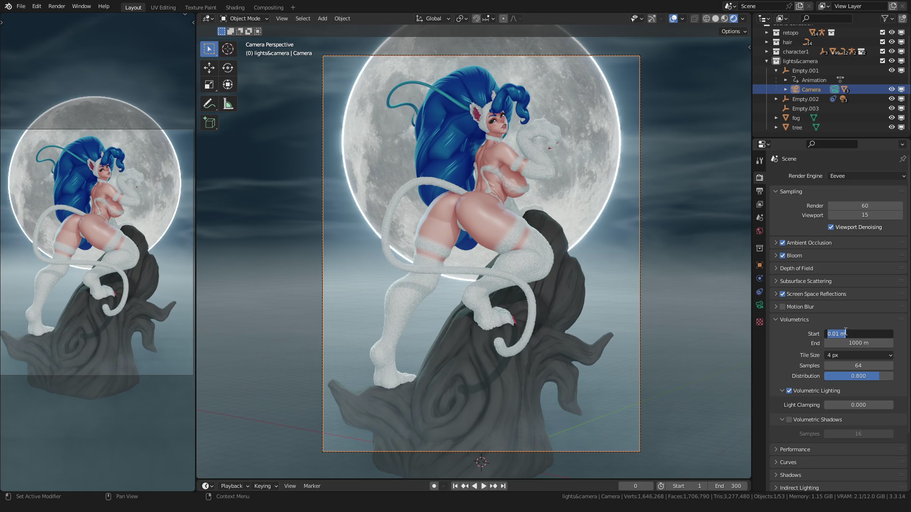
text(10)
key(Return)
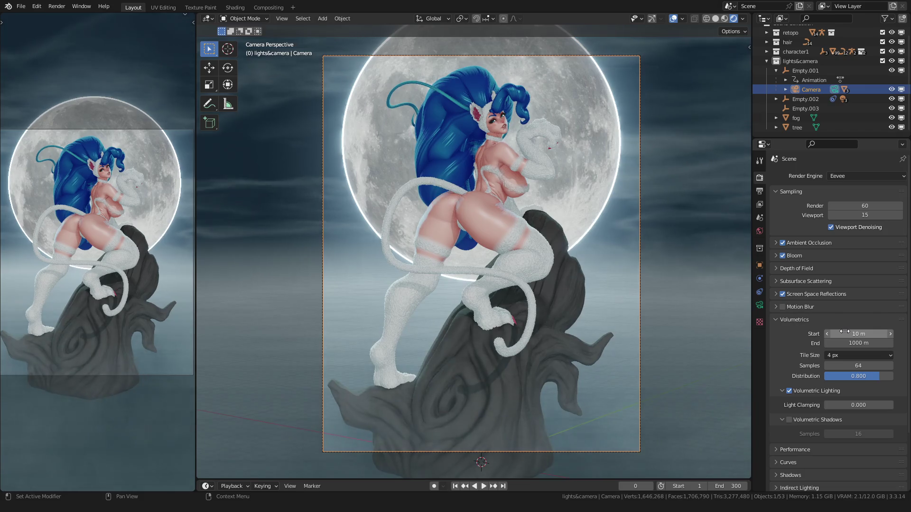
mouse_move(844, 333)
mouse_down()
mouse_move(875, 333)
mouse_move(843, 333)
mouse_move(854, 334)
mouse_up()
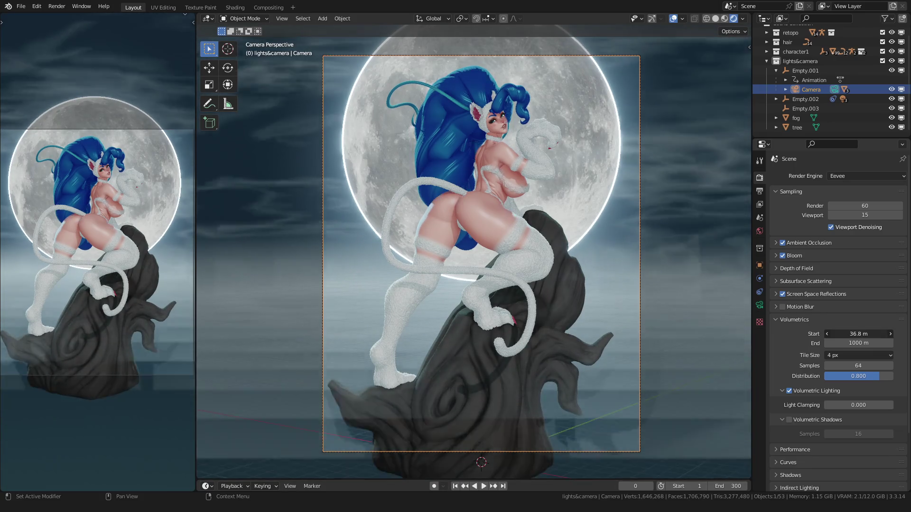
double_click(844, 333)
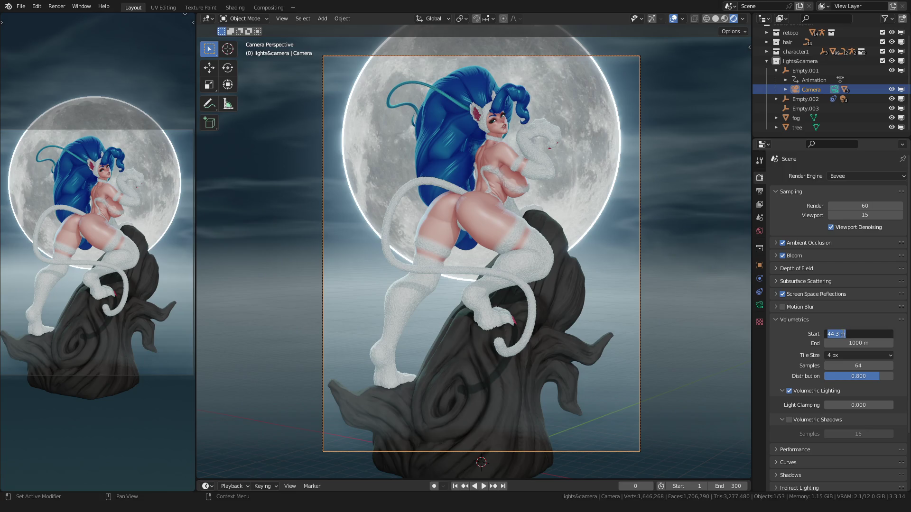
text(30)
key(Return)
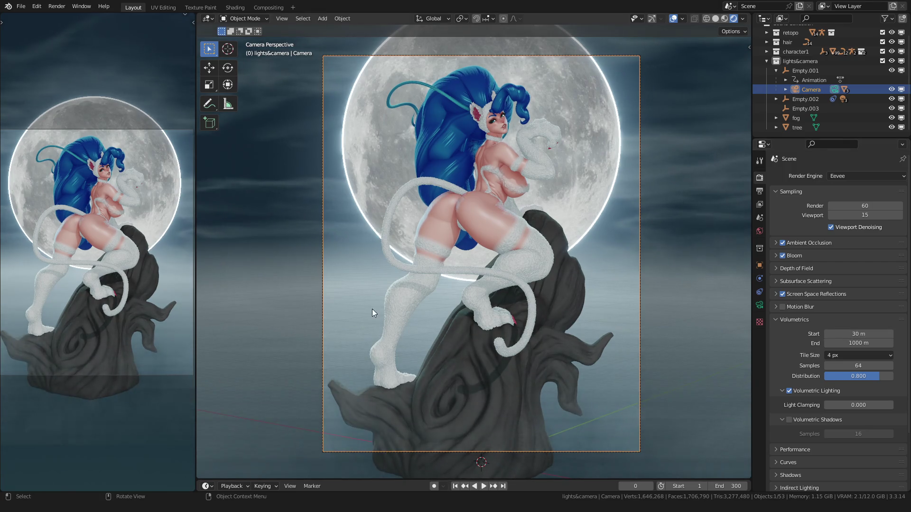
key(space)
key(space)
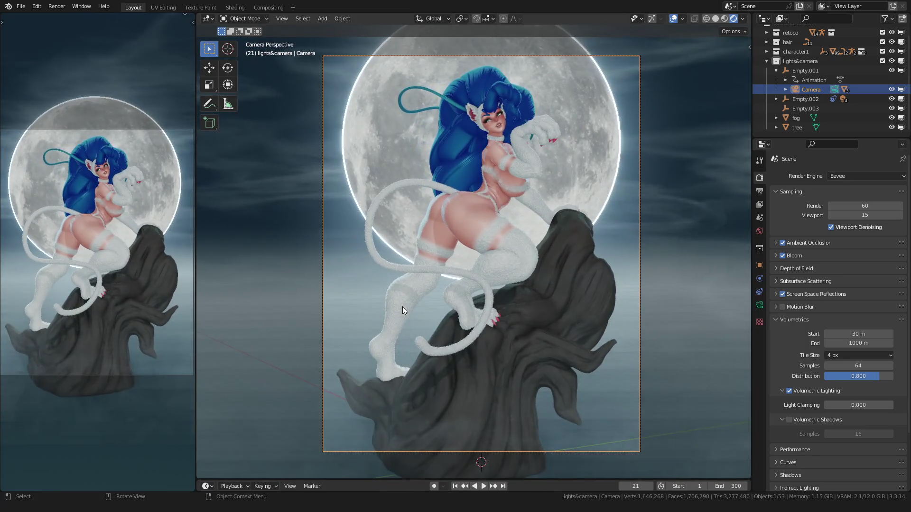
key(Right)
key(Right)
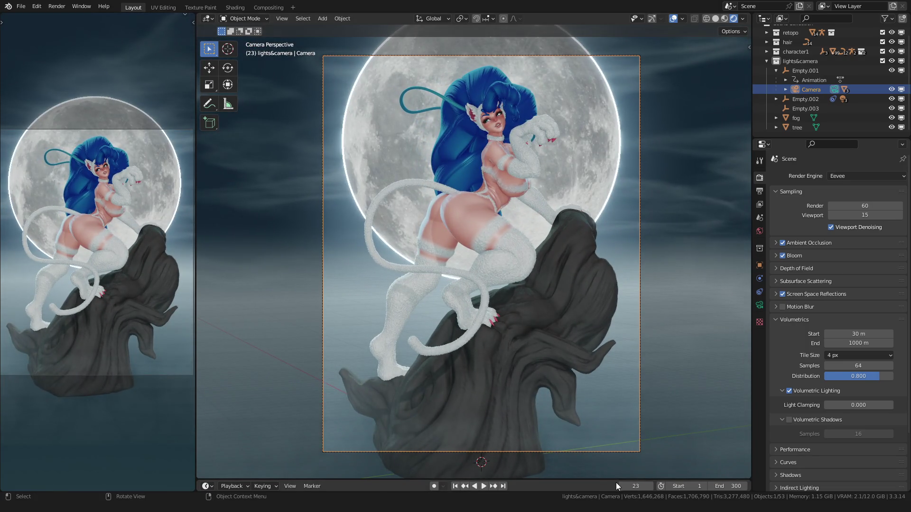
Try end distances of 100 m, 1000 m and 50 m, settling on 69 m
double_click(857, 343)
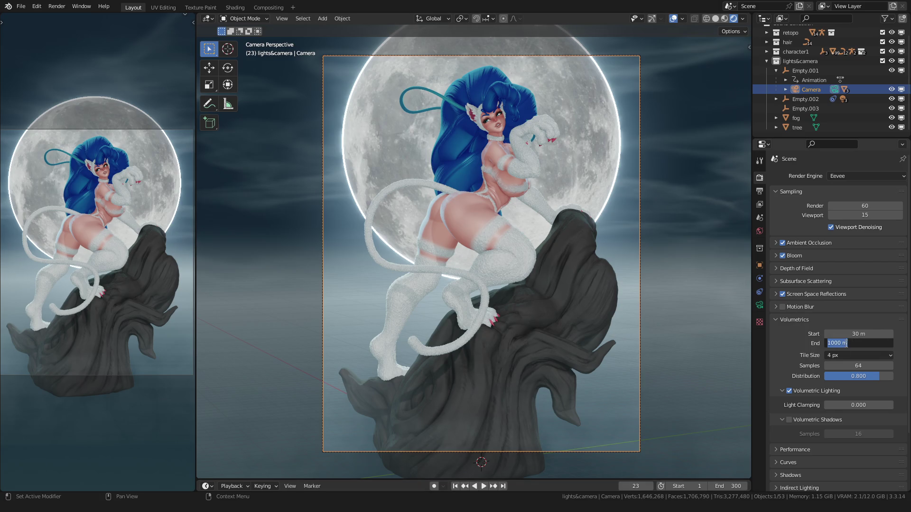
text(100)
key(Return)
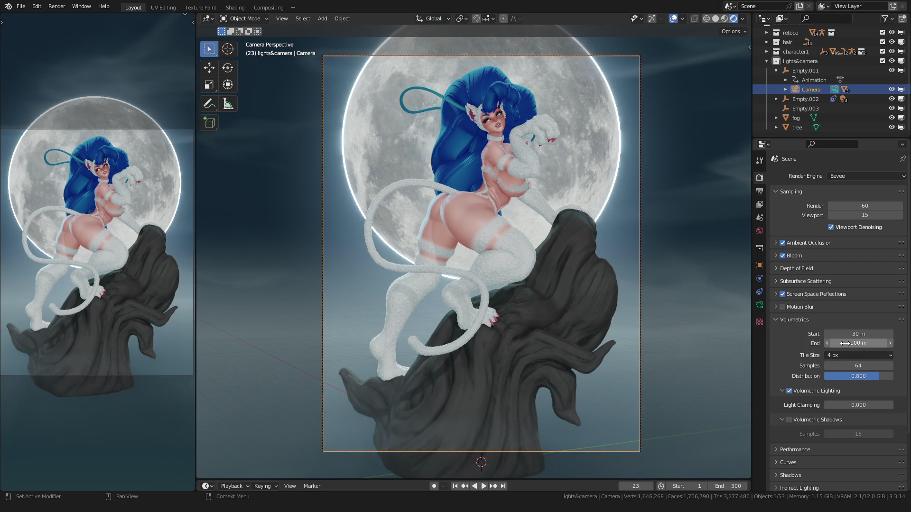
double_click(846, 343)
key(Return)
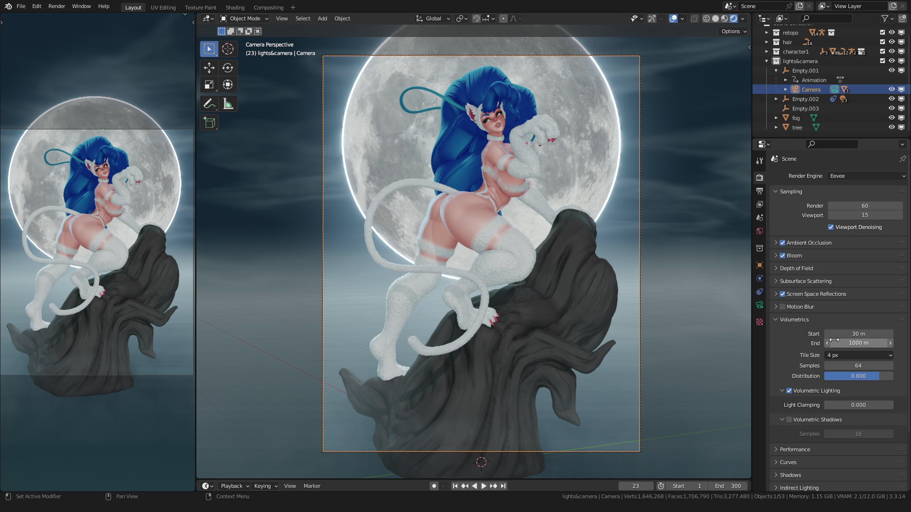
double_click(834, 340)
key(BackSpace)
text(50)
key(Return)
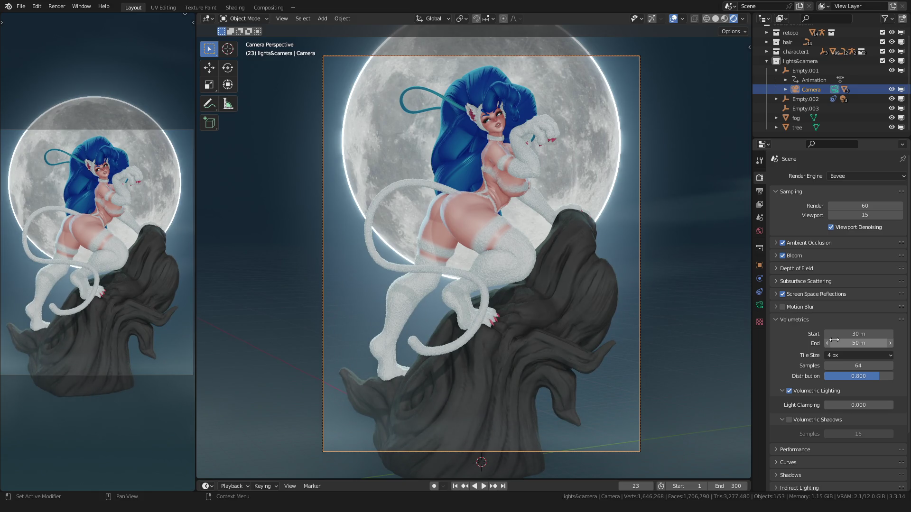
double_click(834, 340)
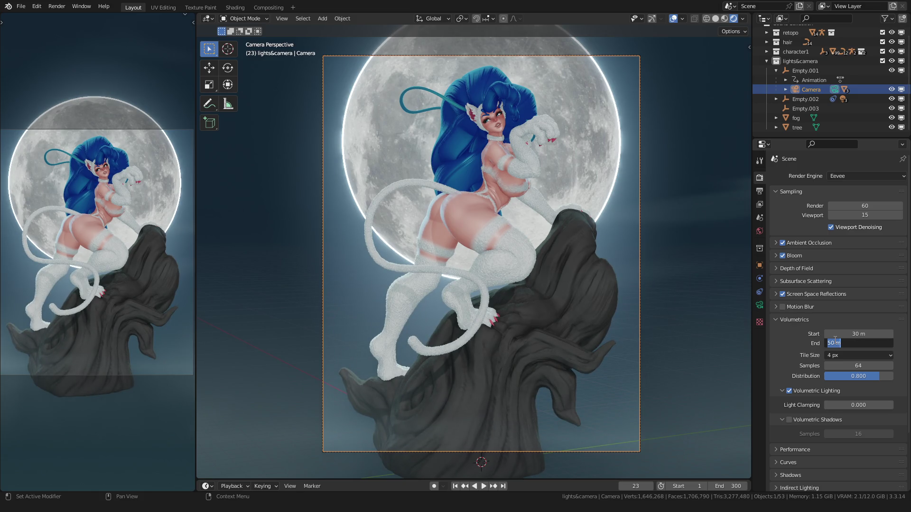
text(69)
key(Return)
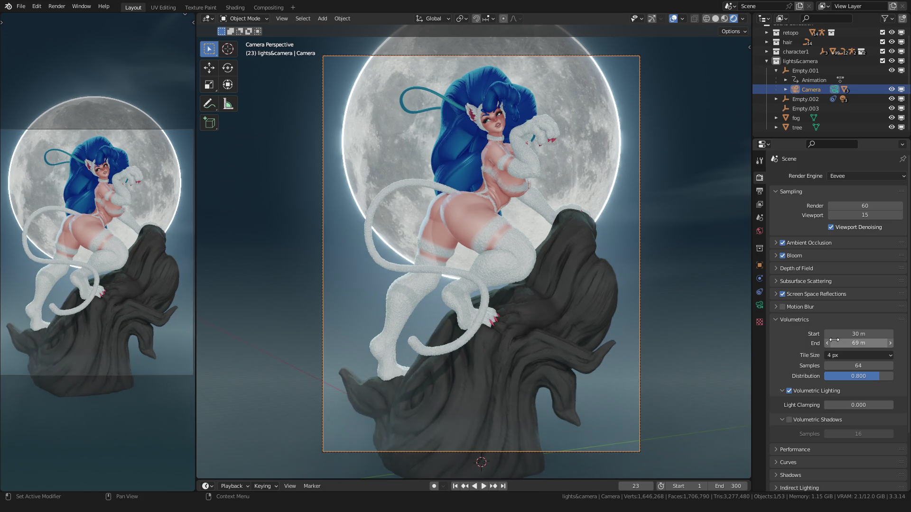
Hide overlays, push the volumetric end distance to 94.5 m and scrub the turntable to check the fog
click(673, 18)
mouse_move(636, 486)
mouse_move(635, 487)
mouse_down()
mouse_move(740, 487)
mouse_move(712, 485)
mouse_up()
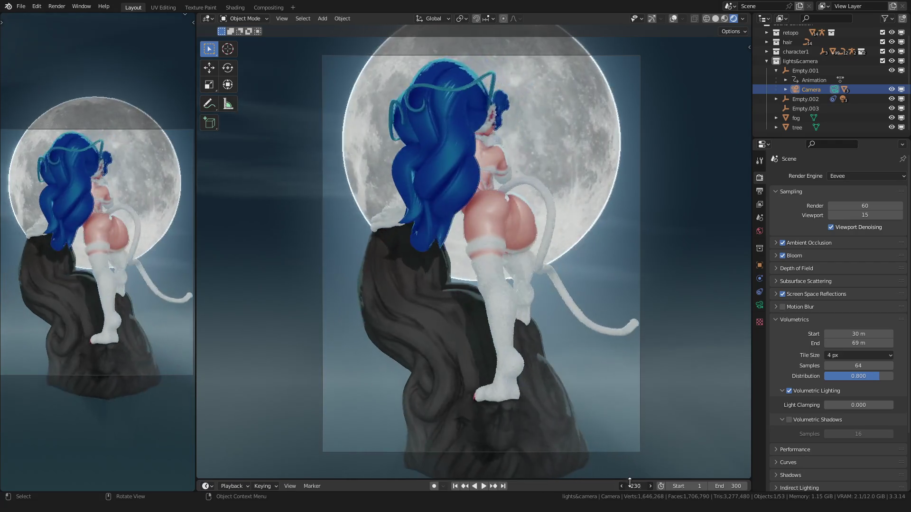
mouse_move(857, 344)
mouse_down()
mouse_move(883, 344)
mouse_move(862, 344)
mouse_up()
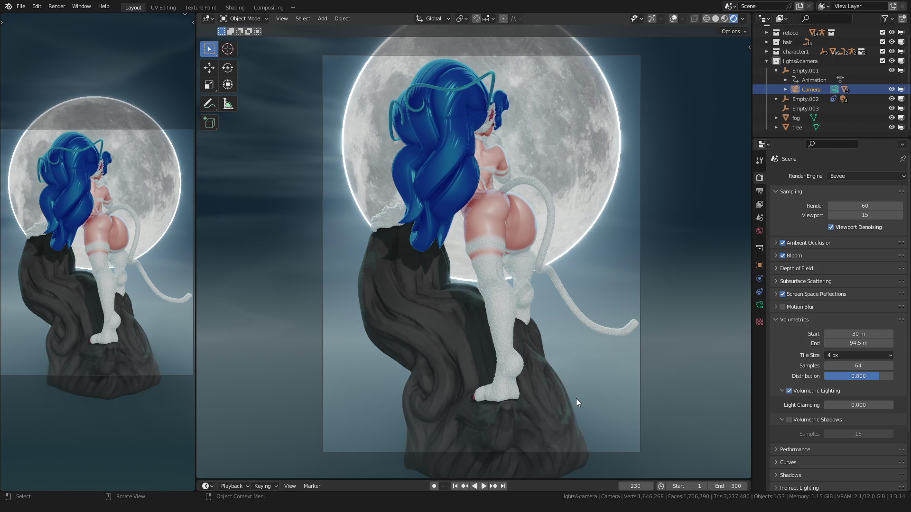
mouse_move(635, 486)
mouse_down()
mouse_move(661, 486)
mouse_move(622, 485)
mouse_up()
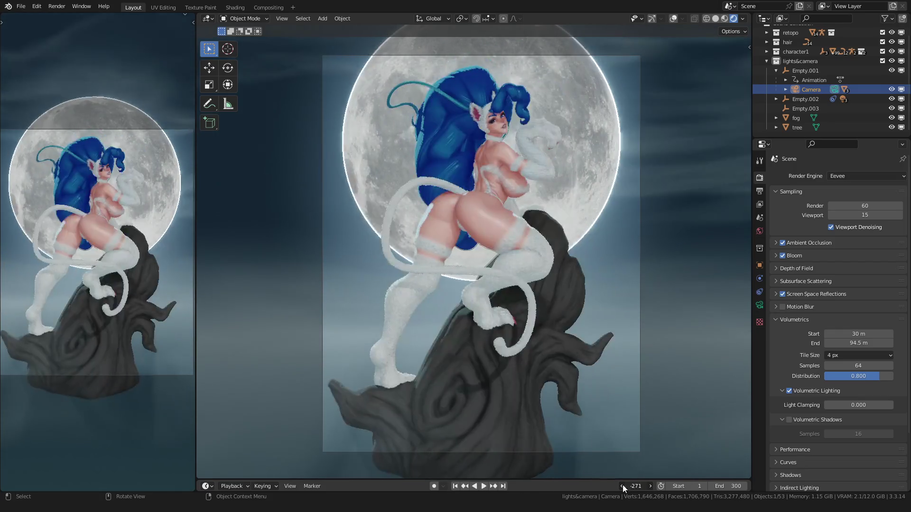
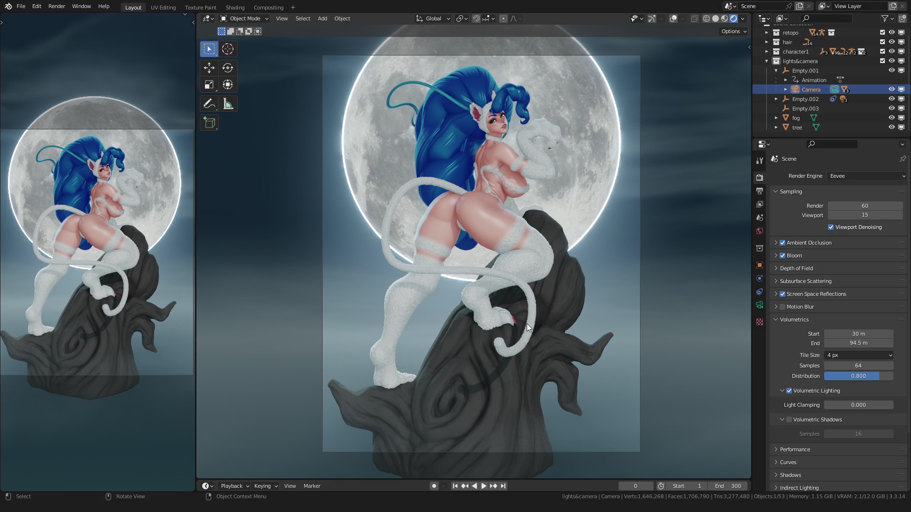
scroll(524, 322, up, 1)
Show viewport extras and overlays again and orbit out of the camera view
key(q)
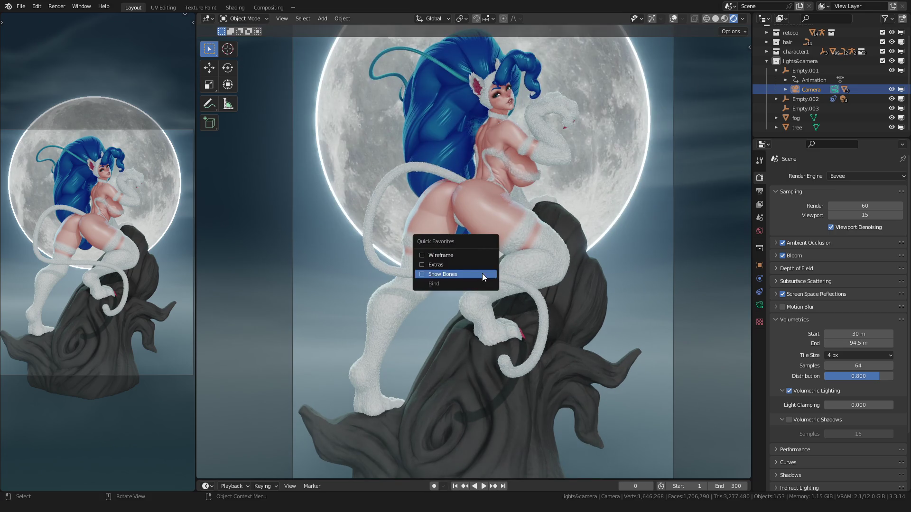
click(472, 265)
scroll(472, 267, down, 1)
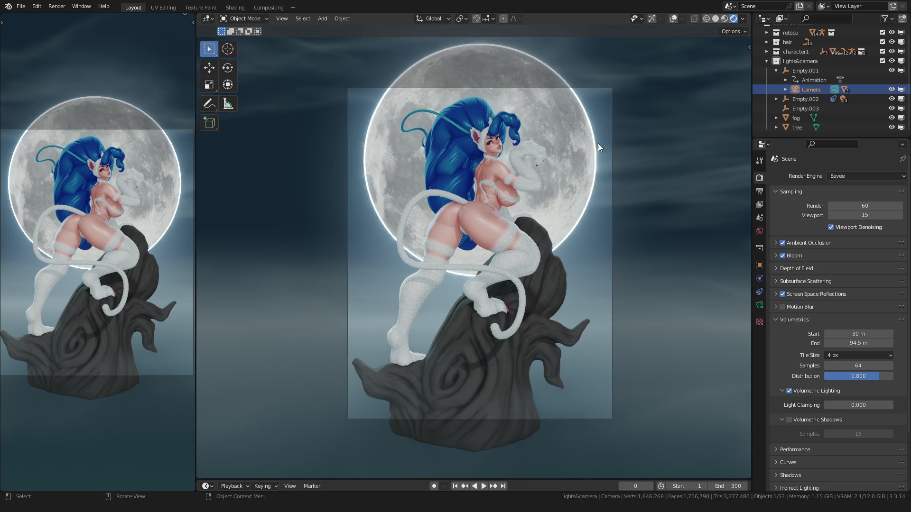
click(673, 22)
middle_drag(498, 229, 458, 225)
scroll(498, 239, down, 2)
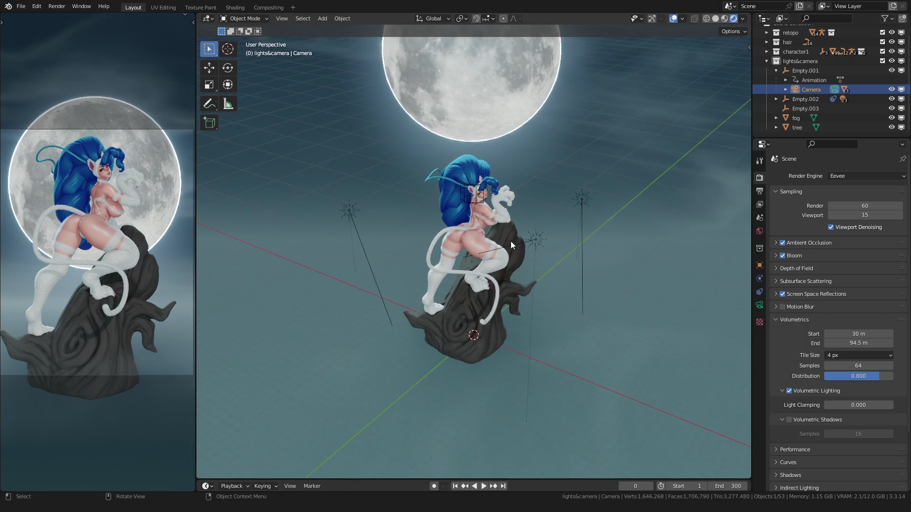
Select the sun light beside the character and bring up its light data settings
click(532, 240)
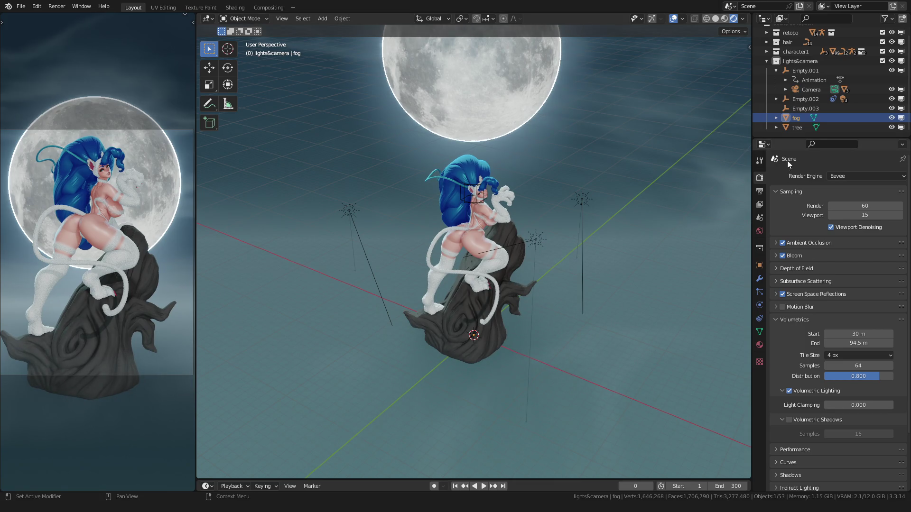
click(539, 238)
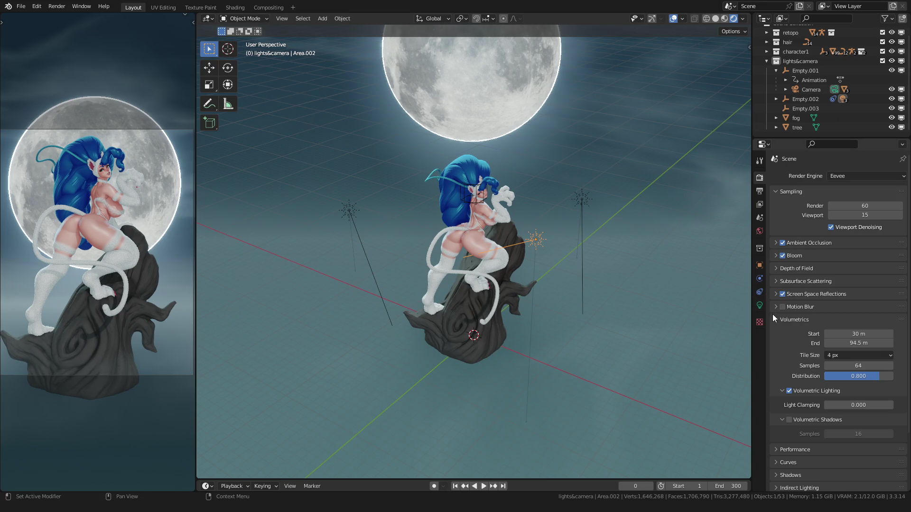
click(760, 305)
double_click(852, 291)
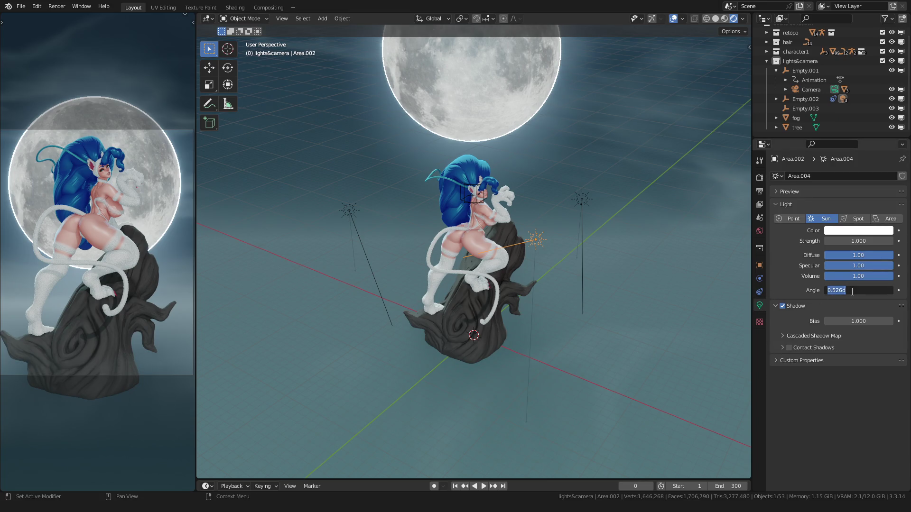
text(10)
Try sun angles of 36° and 15° through the camera view, then settle on 10°
key(Return)
key(KP_0)
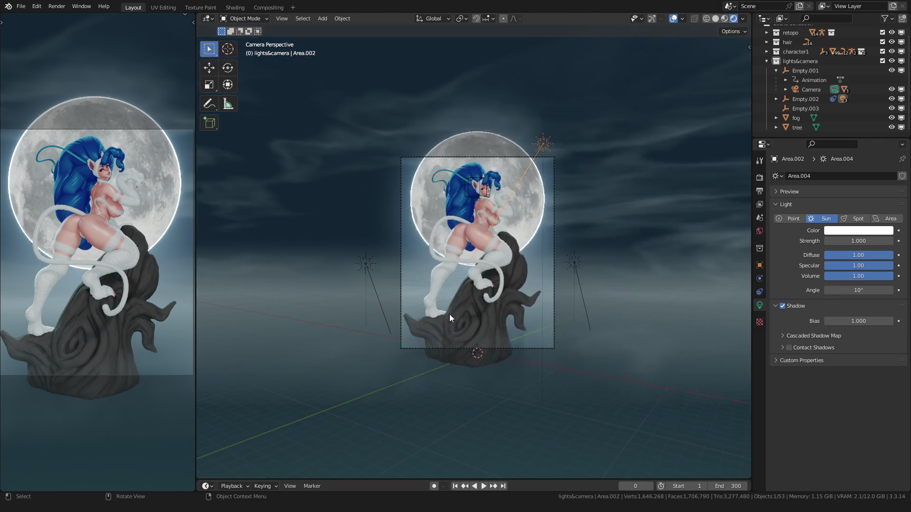
scroll(453, 306, up, 3)
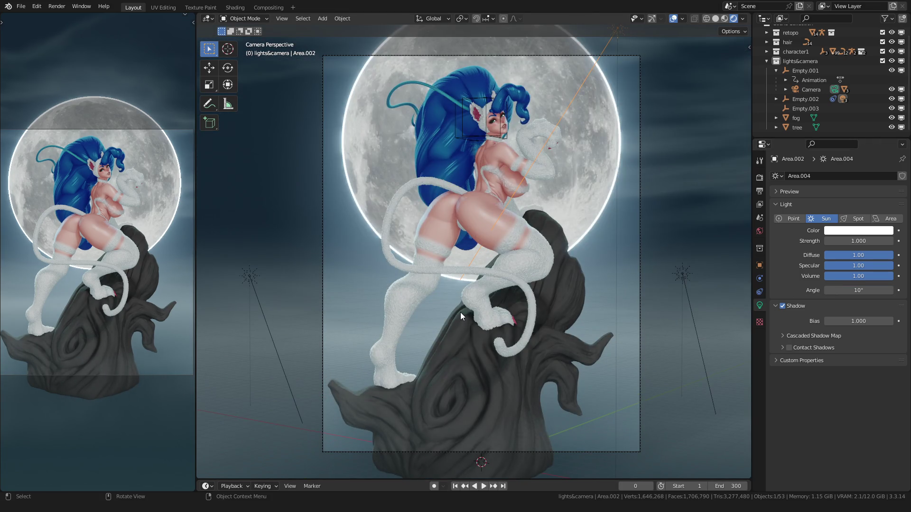
right_click(446, 260)
click(456, 271)
scroll(538, 231, up, 2)
scroll(537, 231, down, 2)
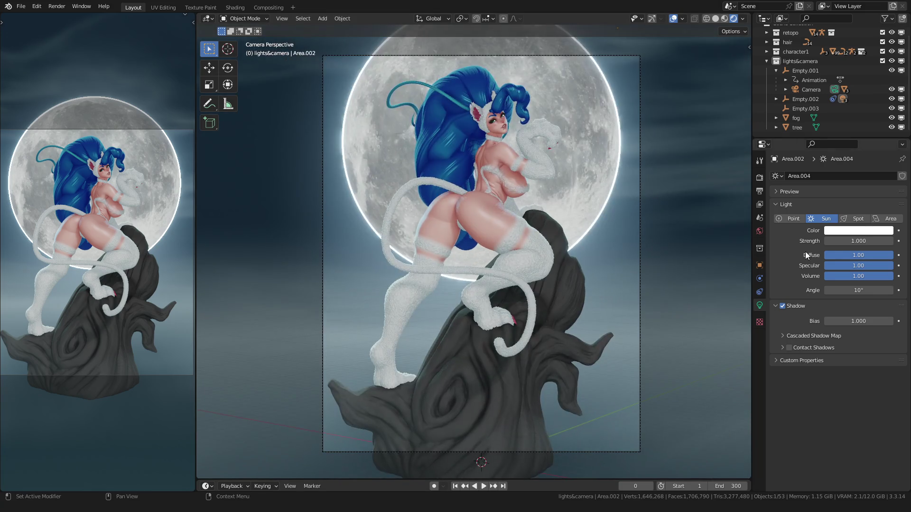
drag(845, 291, 847, 291)
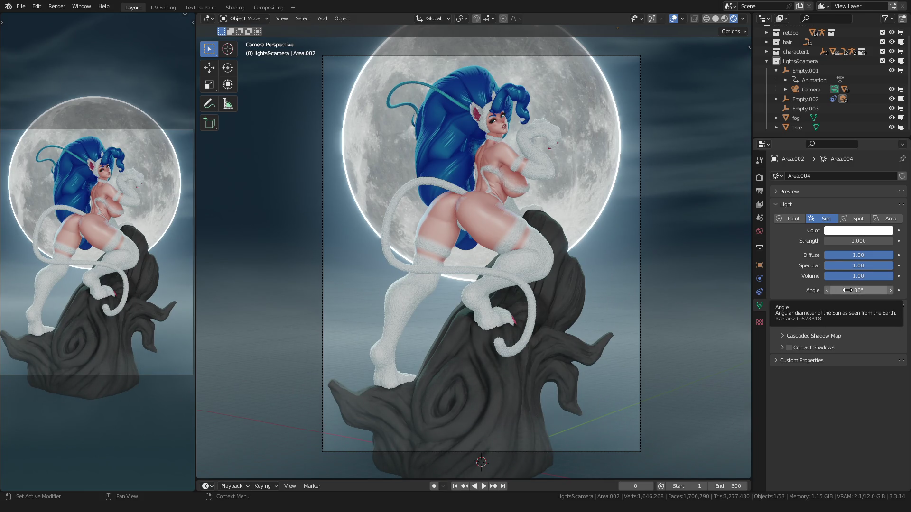
double_click(847, 291)
text(15)
key(Return)
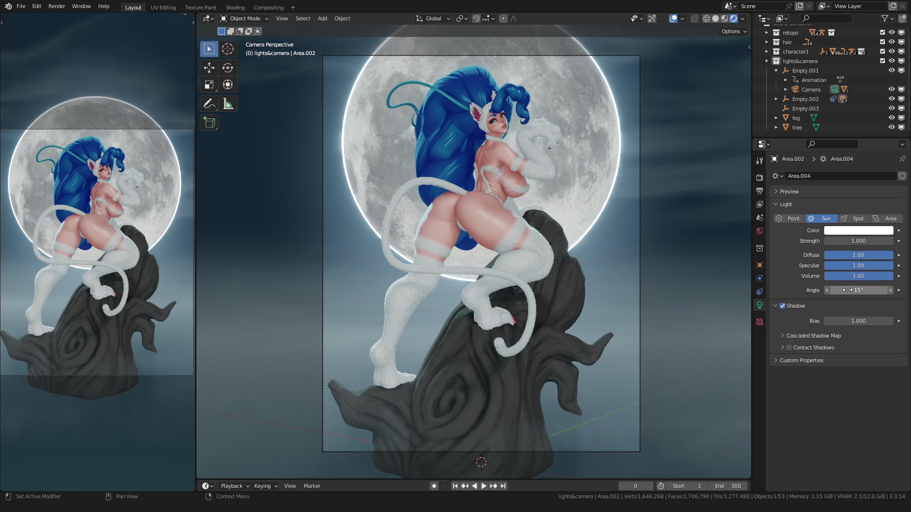
click(847, 290)
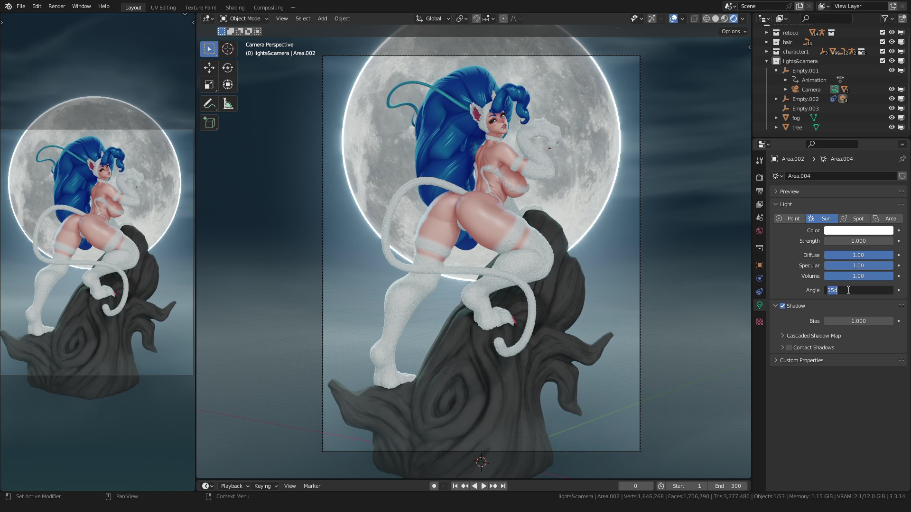
text(10)
key(Return)
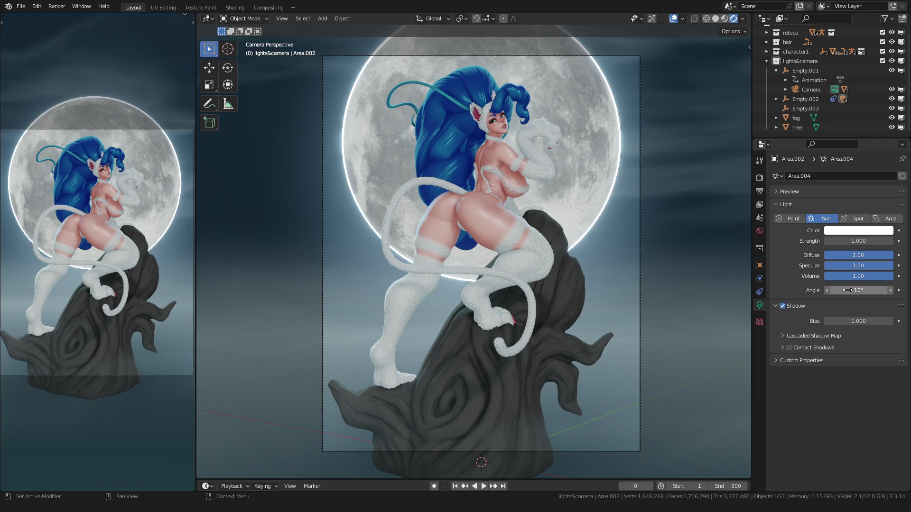
Leave the sun's strength at 1 and move to the Shading workspace
click(852, 241)
key(BackSpace)
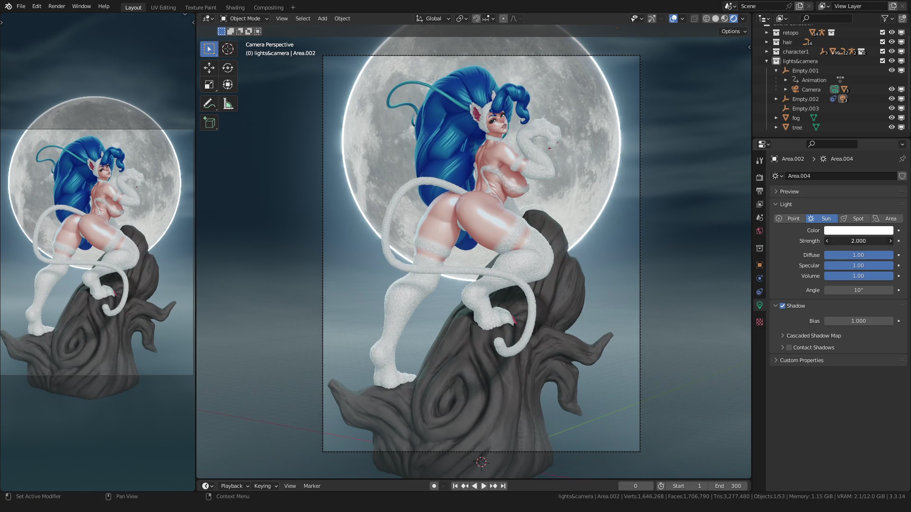
text(1)
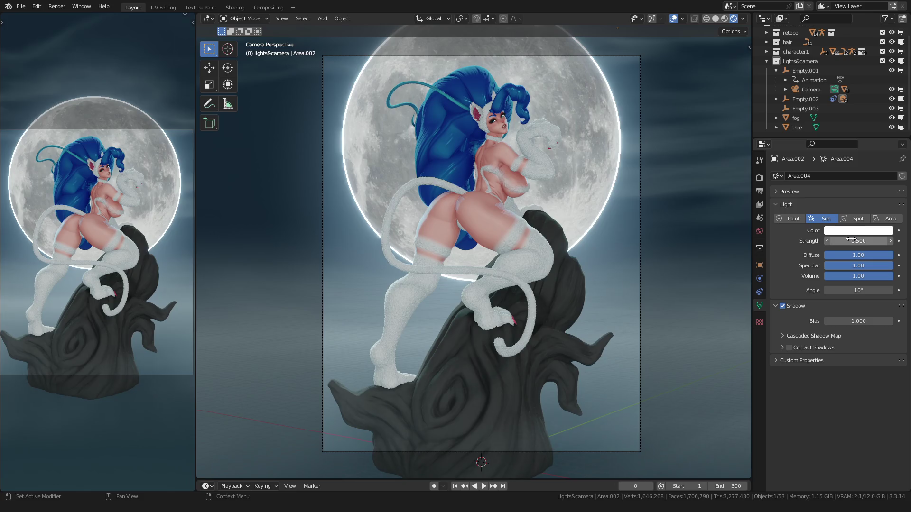
key(Return)
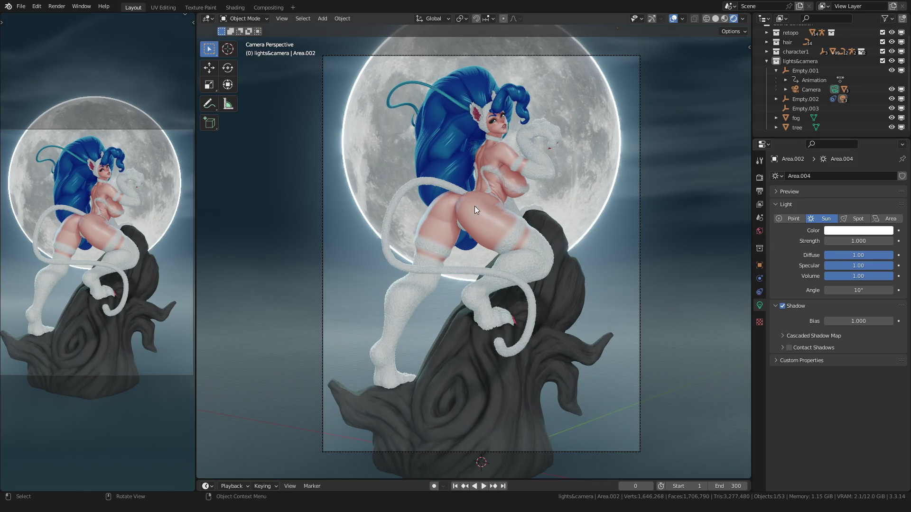
scroll(475, 206, up, 2)
scroll(475, 206, down, 2)
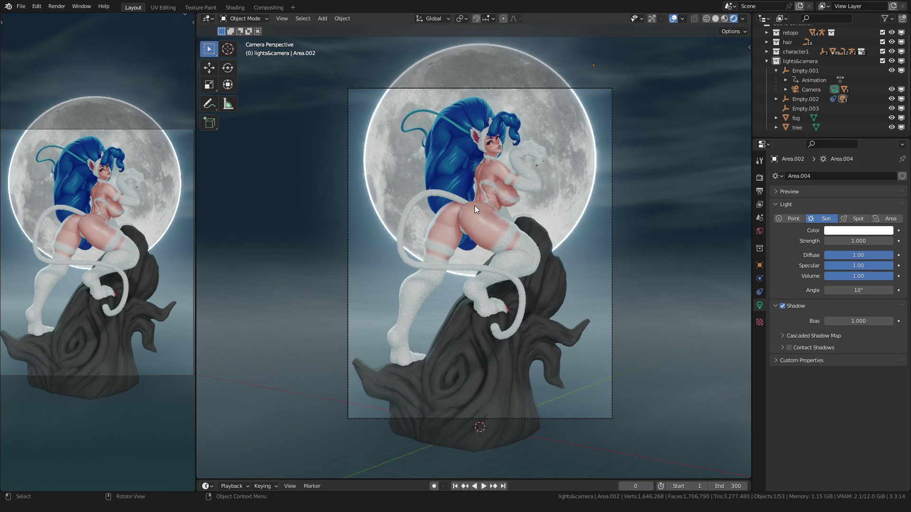
click(235, 7)
Darken the world shader Multiply node's Color2 to about 0.22 value
click(237, 18)
click(239, 38)
scroll(468, 264, down, 3)
scroll(467, 264, up, 3)
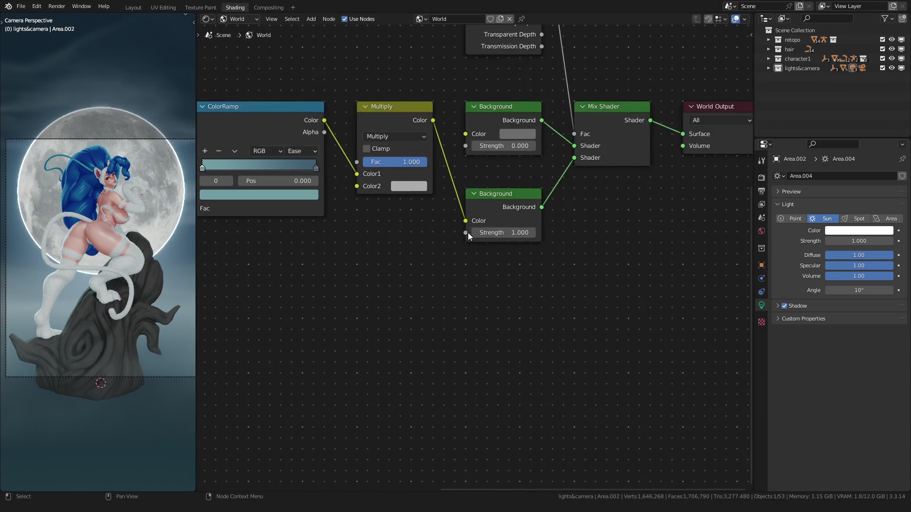
scroll(484, 234, up, 3)
scroll(506, 223, up, 2)
click(512, 211)
drag(642, 279, 642, 298)
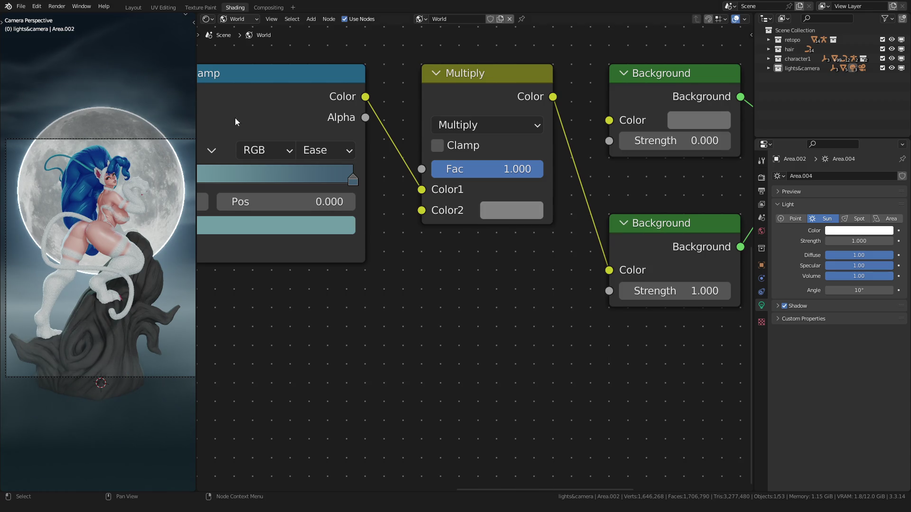
Check the result in the main layout, then select the tree stump for shading
click(134, 7)
scroll(365, 164, up, 1)
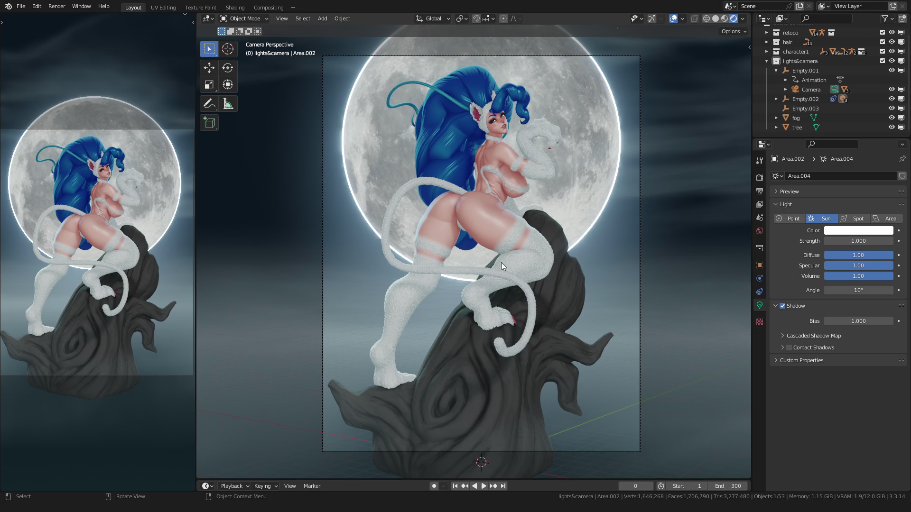
click(235, 7)
click(89, 289)
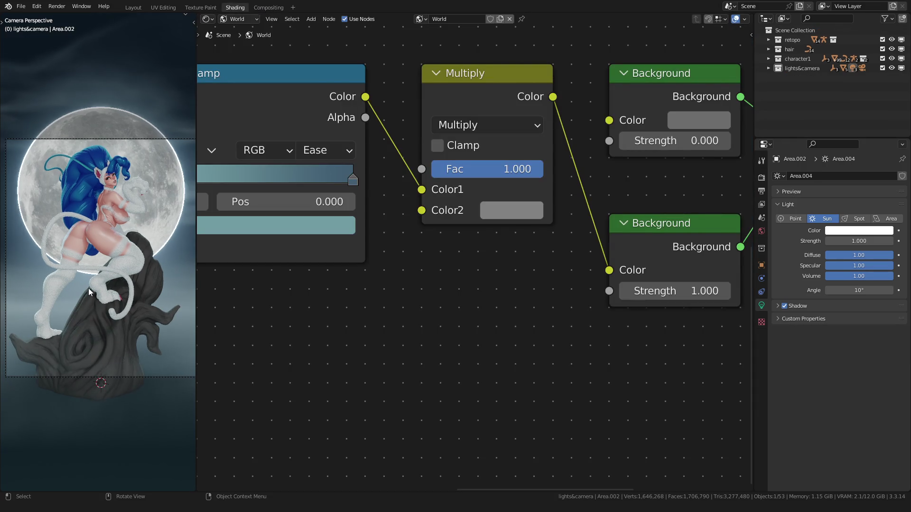
scroll(410, 245, down, 2)
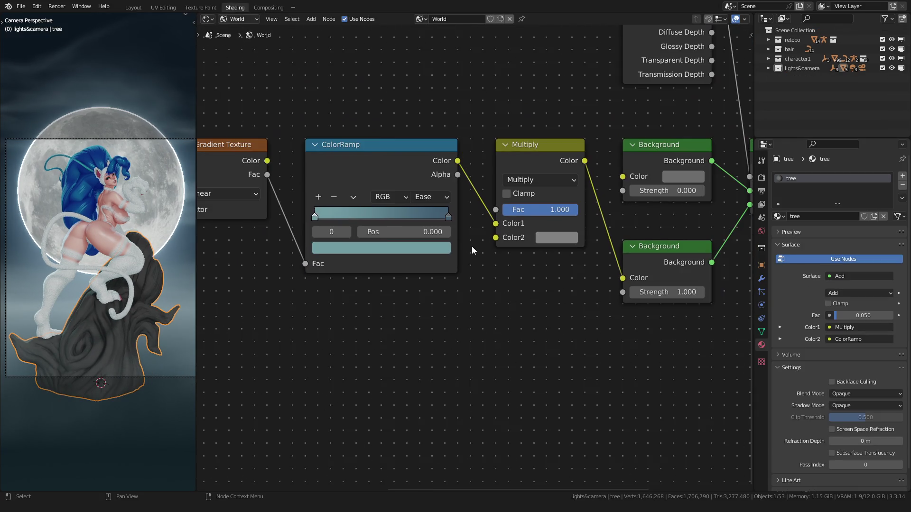
Darken the tree material's Mix node Color1 to about 0.046 value, near black
click(231, 21)
scroll(406, 191, down, 3)
scroll(374, 244, down, 2)
scroll(481, 249, up, 1)
scroll(481, 248, up, 1)
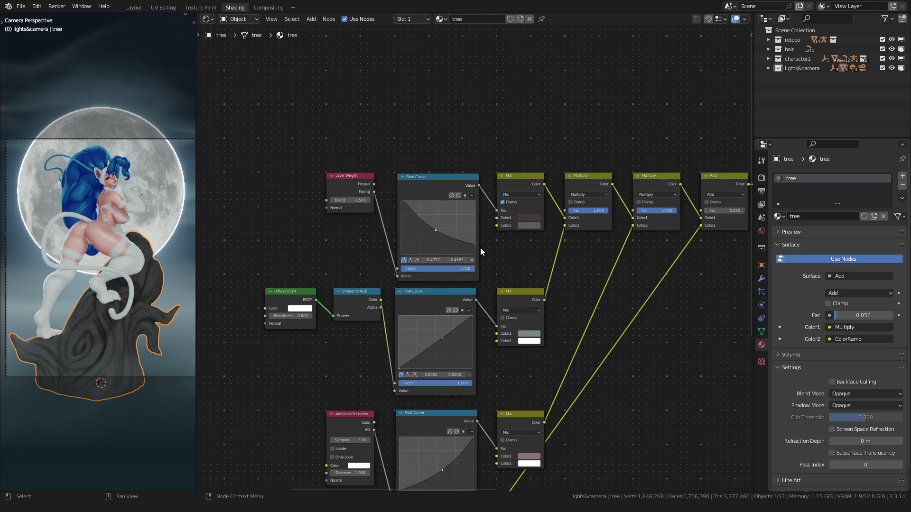
scroll(527, 257, up, 2)
scroll(493, 230, up, 1)
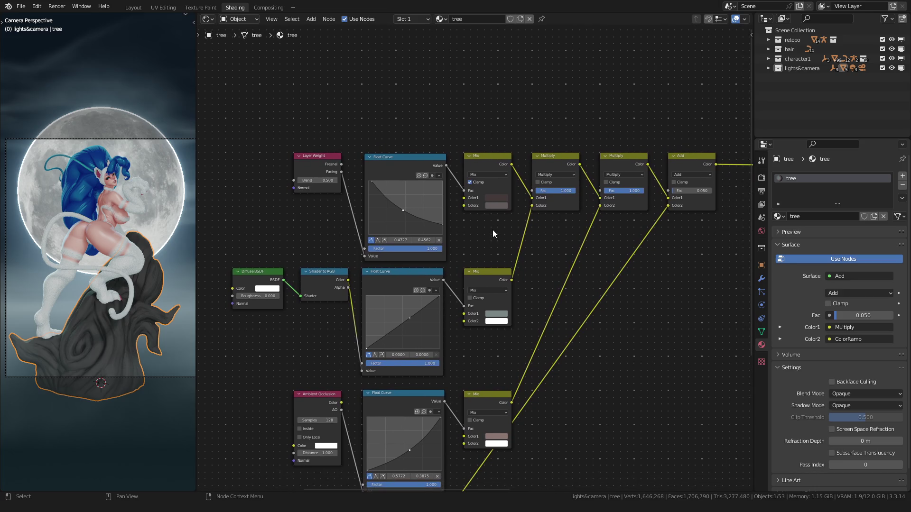
scroll(492, 265, up, 2)
click(507, 340)
drag(578, 243, 577, 252)
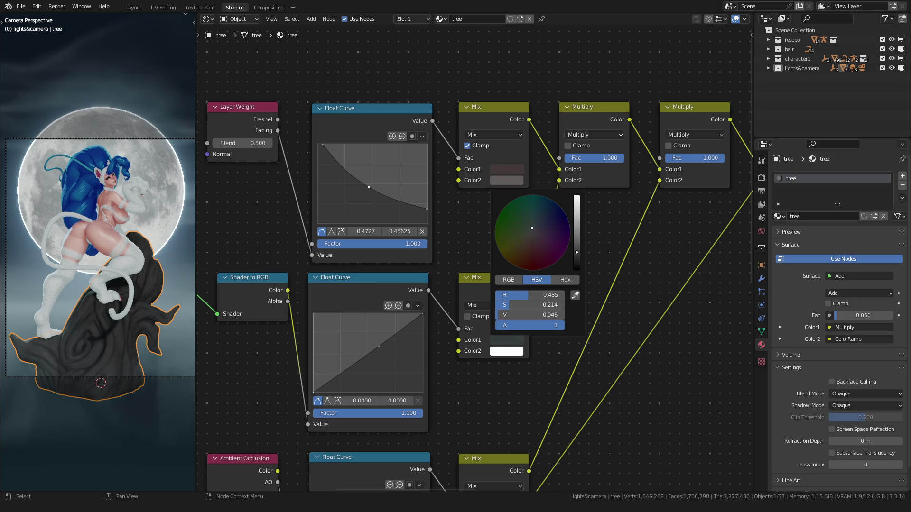
scroll(126, 299, down, 2)
scroll(126, 298, up, 2)
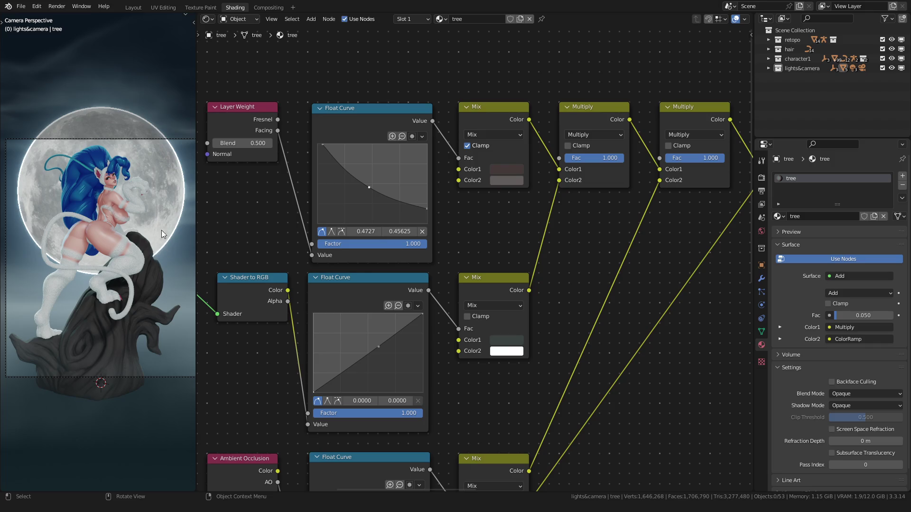
click(238, 18)
Darken the world gradient ColorRamp's first colour stop
click(245, 35)
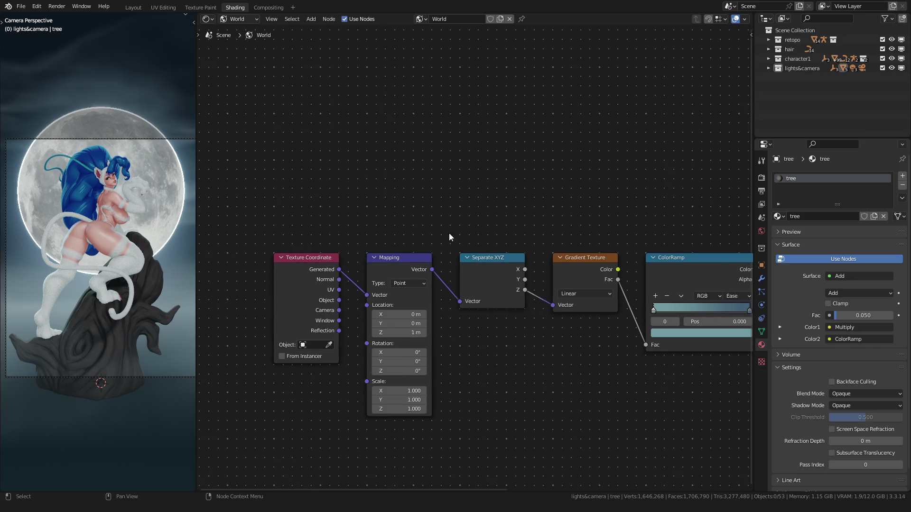
scroll(449, 233, down, 2)
scroll(319, 224, up, 6)
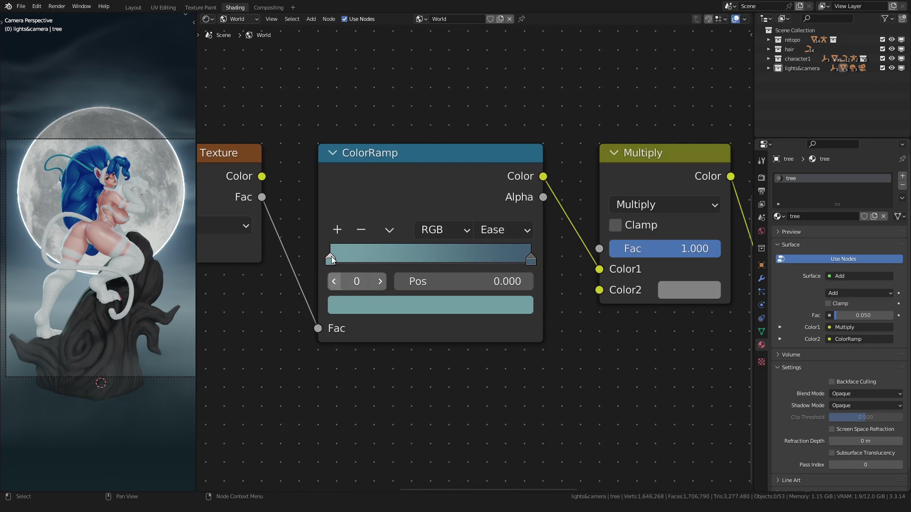
click(354, 308)
click(488, 149)
drag(488, 147, 489, 125)
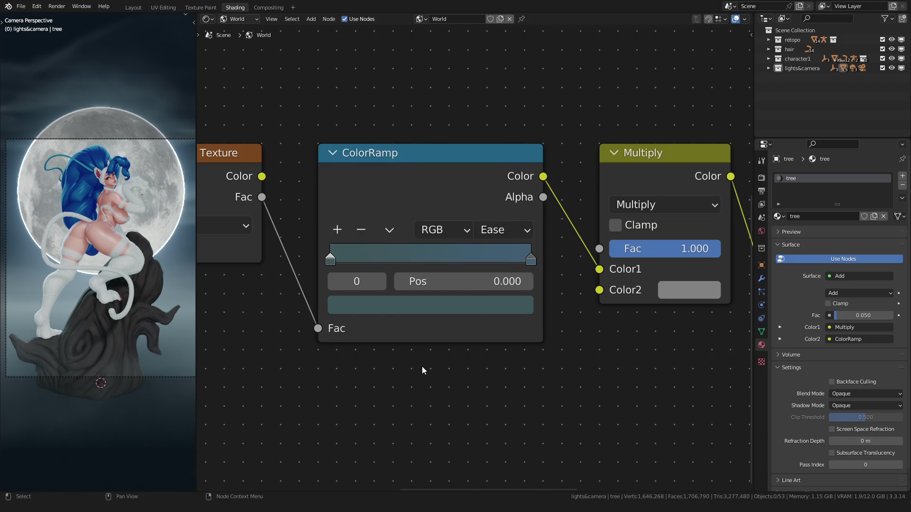
scroll(422, 367, down, 2)
Nudge the gradient mapping's Z location, then cancel to keep it at 1 m
middle_drag(308, 291, 412, 277)
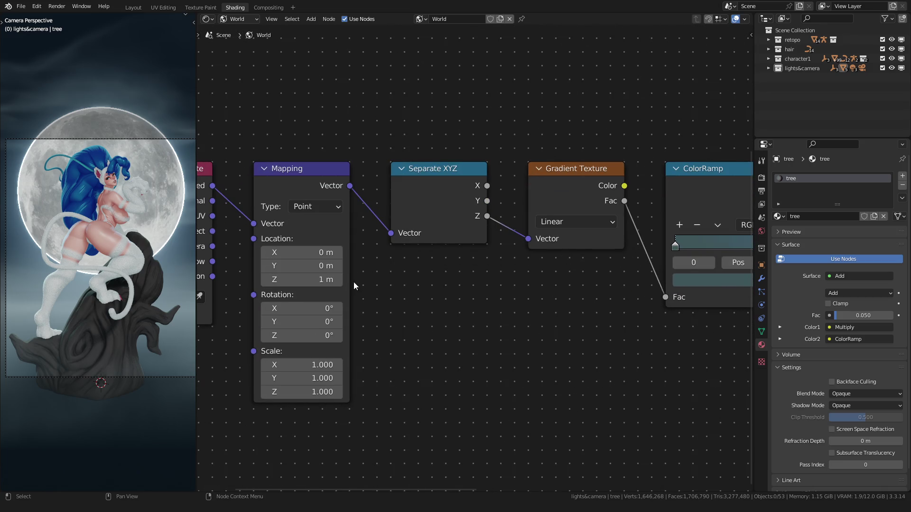
mouse_move(324, 279)
mouse_down()
mouse_move(306, 279)
mouse_move(317, 279)
mouse_up()
key(Escape)
scroll(62, 287, down, 2)
scroll(422, 222, up, 3)
middle_drag(498, 235, 325, 275)
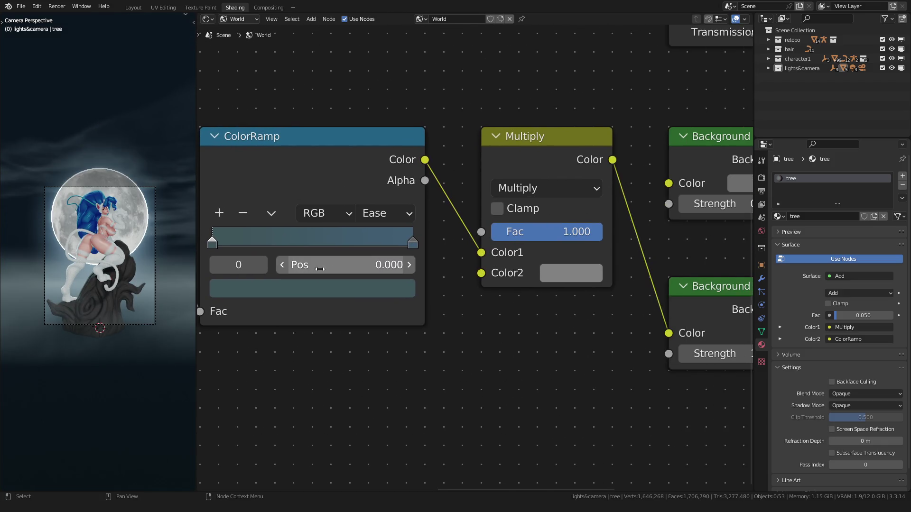
scroll(320, 269, up, 2)
scroll(320, 269, up, 1)
Lighten the ColorRamp's second stop and return to the main 3D layout
click(302, 269)
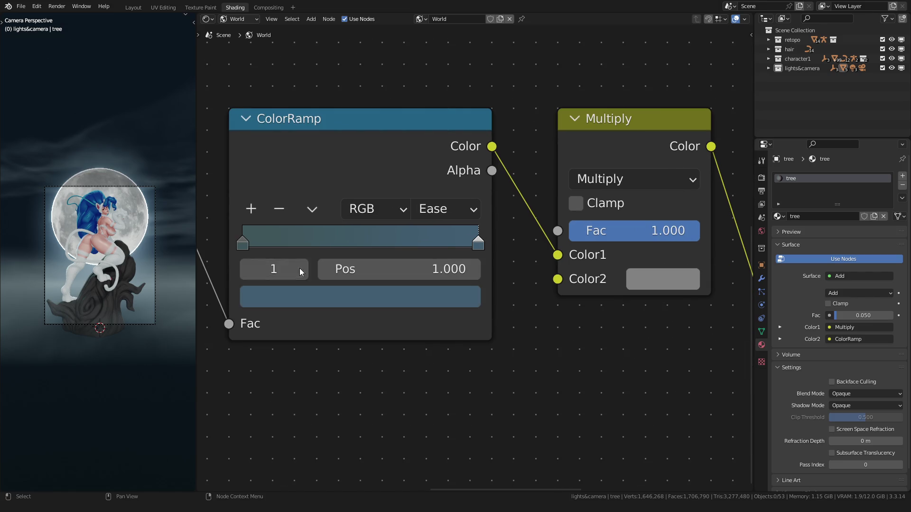
click(359, 296)
mouse_move(313, 241)
mouse_down()
mouse_move(335, 242)
mouse_move(309, 242)
mouse_up()
click(132, 7)
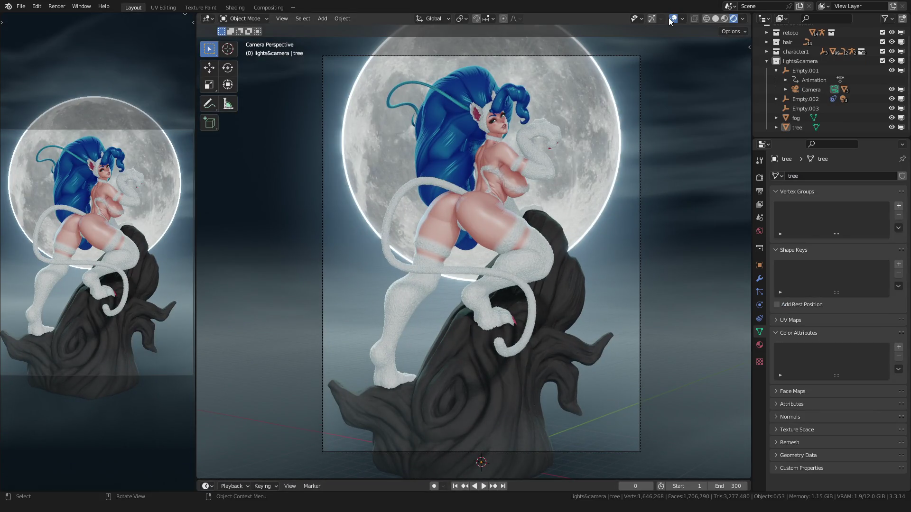
Play the turntable through the camera with overlays hidden, then switch to solid shading
click(672, 18)
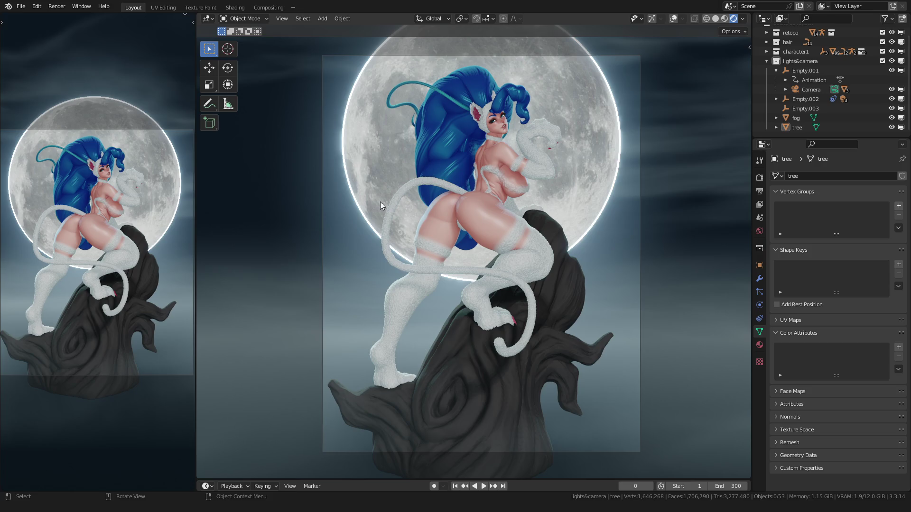
scroll(369, 208, down, 1)
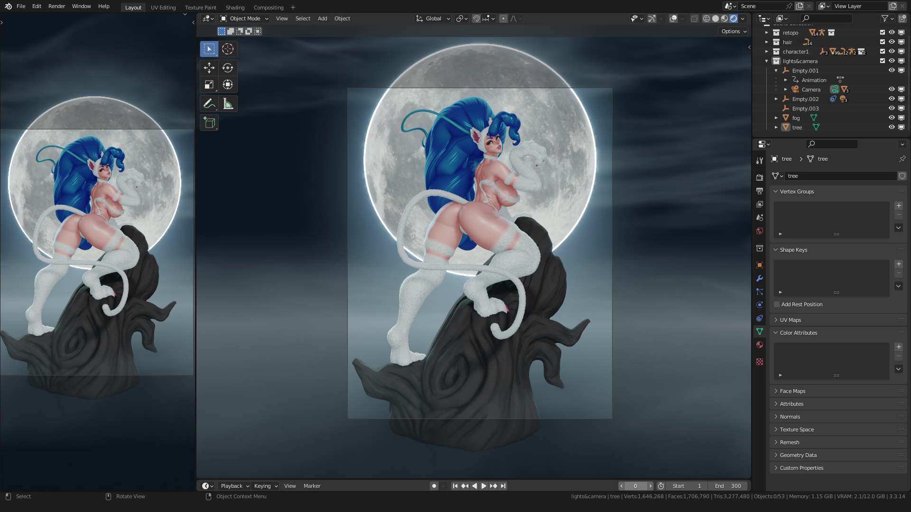
key(space)
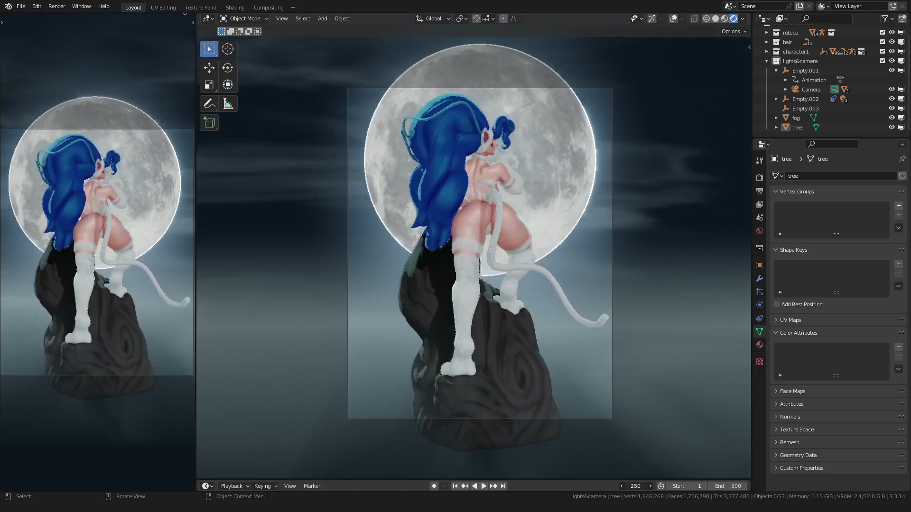
key(Escape)
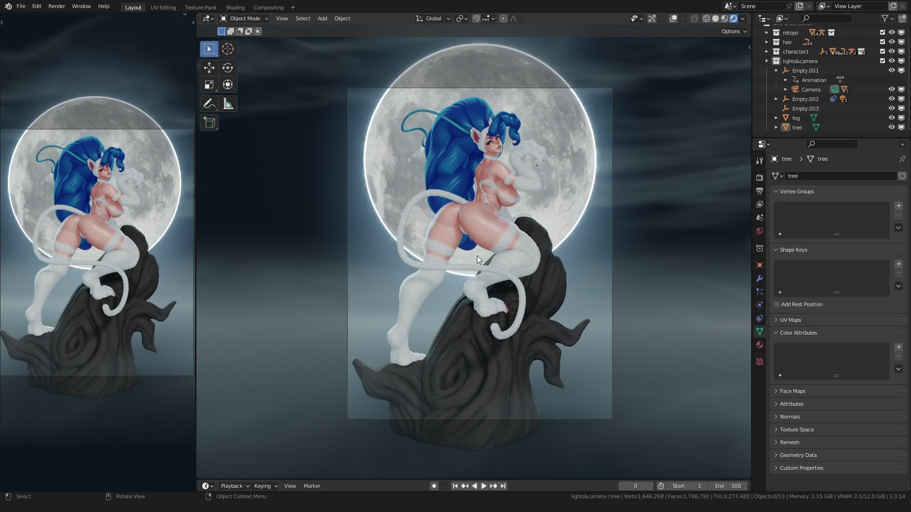
key(z)
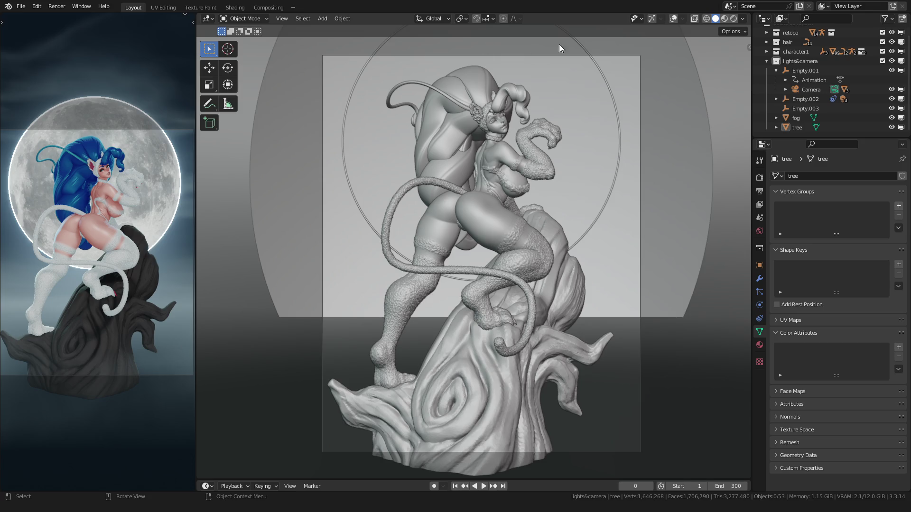
click(673, 17)
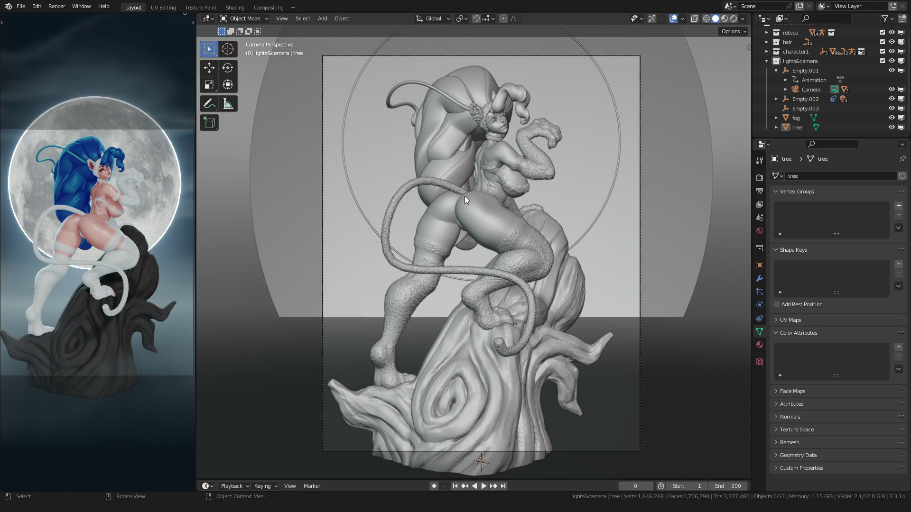
Change the fog object's surface shading and frame the whole sculpture in view
mouse_move(471, 211)
middle_down()
mouse_move(466, 226)
mouse_move(417, 225)
middle_up()
scroll(466, 226, down, 8)
click(429, 229)
right_click(418, 224)
click(407, 239)
scroll(424, 216, up, 5)
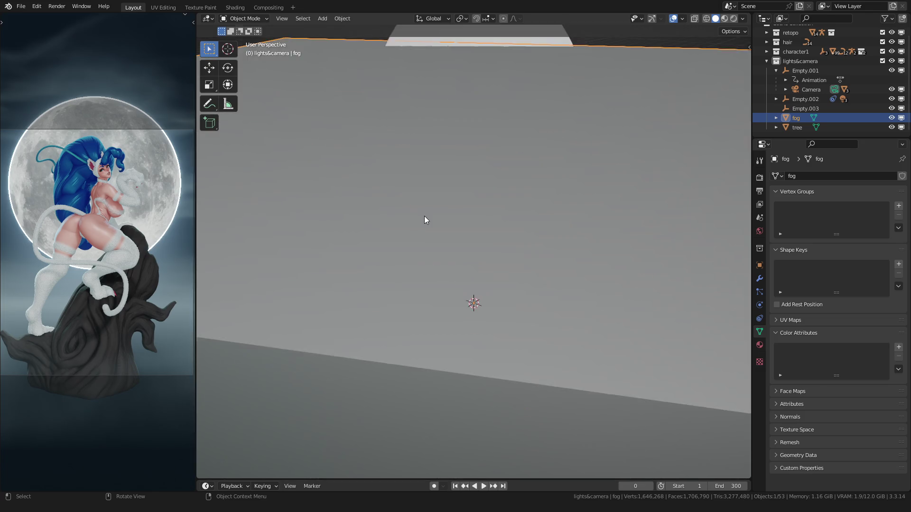
key(Home)
middle_drag(425, 215, 472, 217)
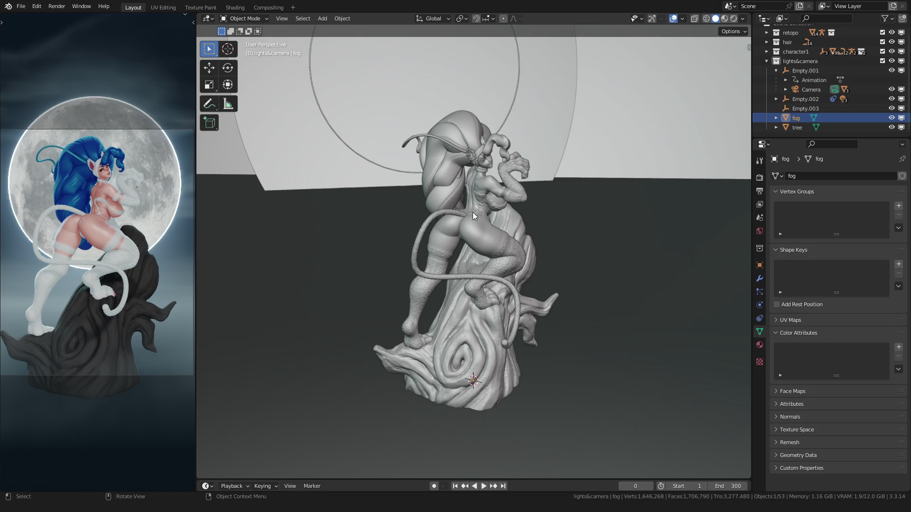
Collapse the Empty.001 and lights&camera hierarchies and inspect the statue in rendered shading
click(775, 72)
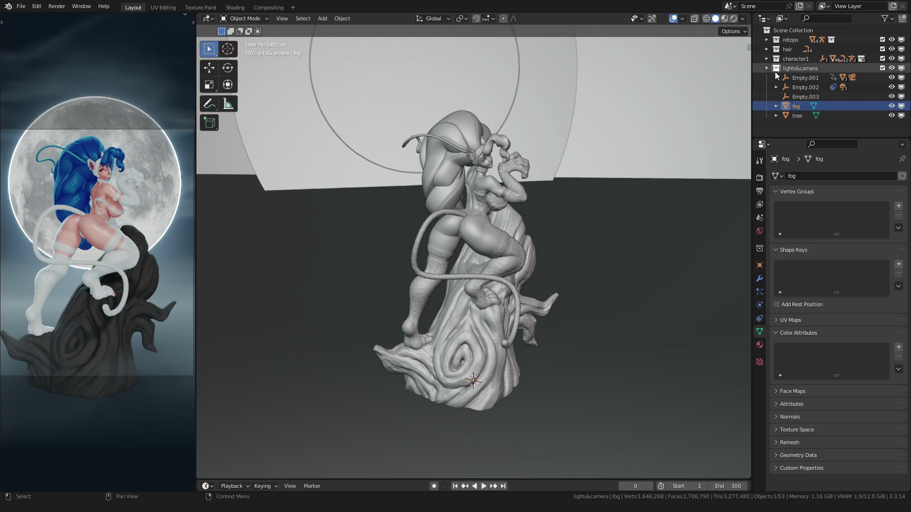
click(766, 68)
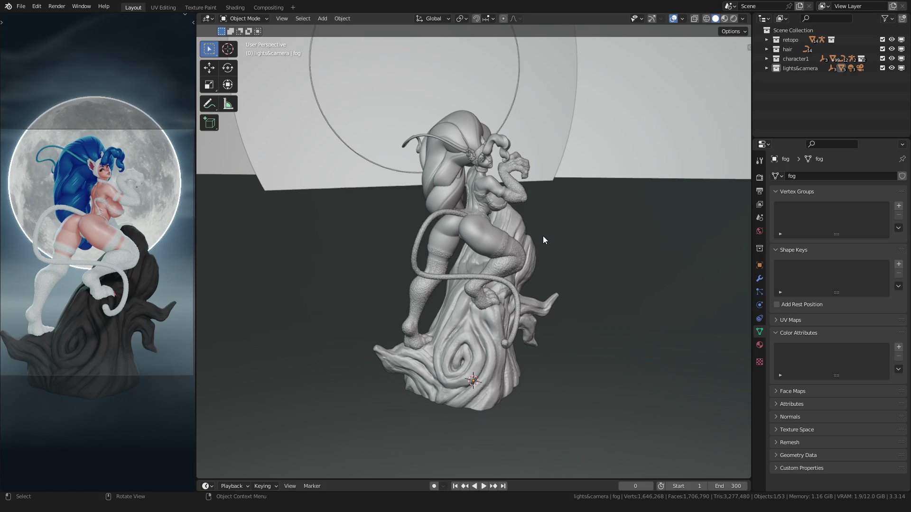
scroll(547, 242, up, 3)
middle_drag(516, 205, 400, 260)
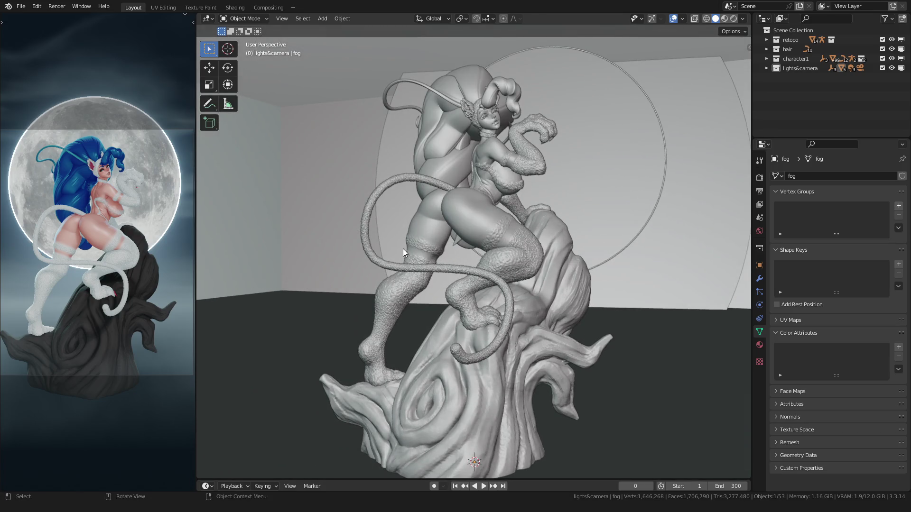
key(z)
click(396, 298)
mouse_move(390, 211)
middle_down()
mouse_move(425, 237)
mouse_move(212, 233)
mouse_move(629, 236)
middle_up()
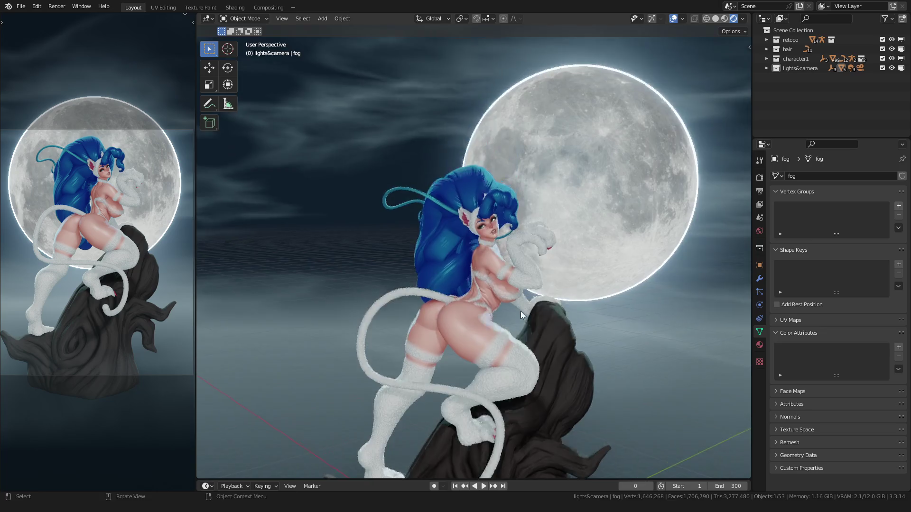
scroll(520, 311, up, 4)
scroll(498, 287, up, 2)
scroll(491, 282, down, 4)
Select the tree stump and make it smooth-shaded
mouse_move(466, 292)
middle_down()
mouse_move(406, 194)
mouse_move(391, 257)
mouse_move(506, 253)
mouse_move(395, 255)
mouse_move(481, 263)
middle_up()
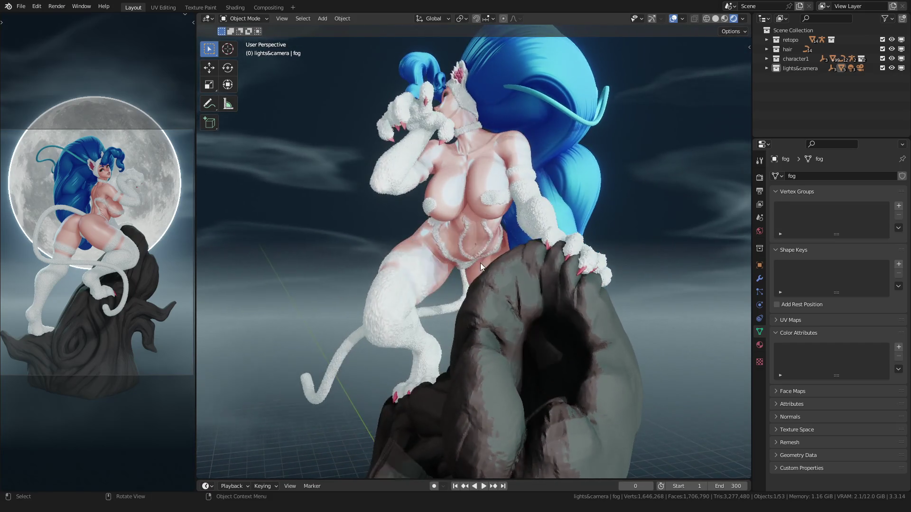
mouse_move(389, 284)
middle_down()
mouse_move(406, 303)
mouse_move(449, 307)
mouse_move(414, 303)
middle_up()
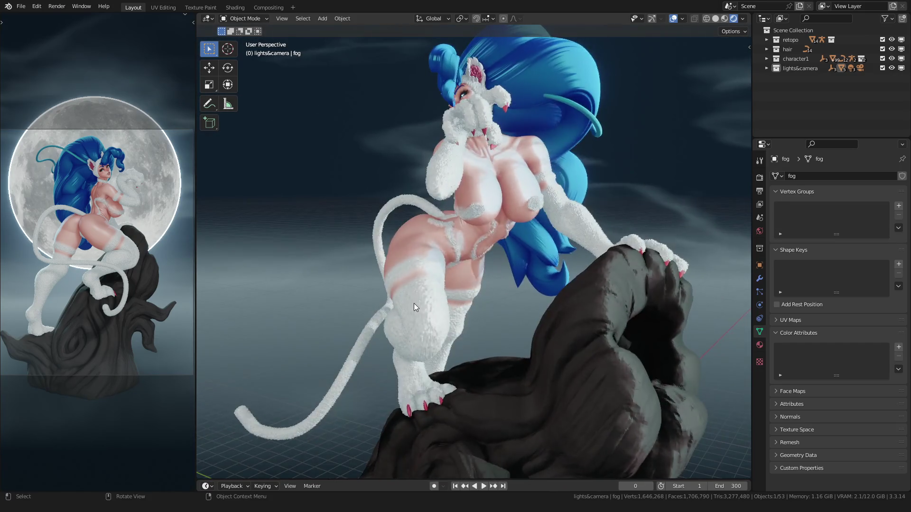
scroll(414, 303, down, 4)
scroll(469, 330, up, 5)
scroll(469, 287, up, 3)
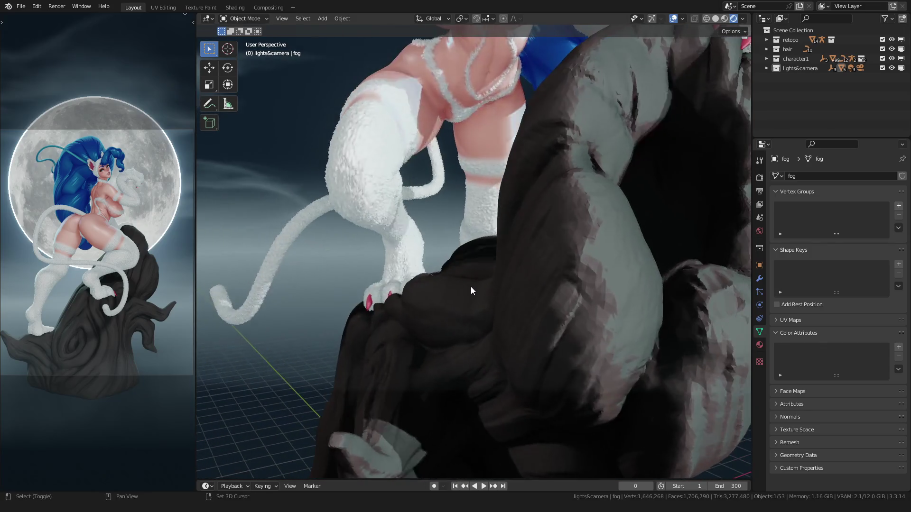
scroll(532, 295, up, 5)
click(528, 255)
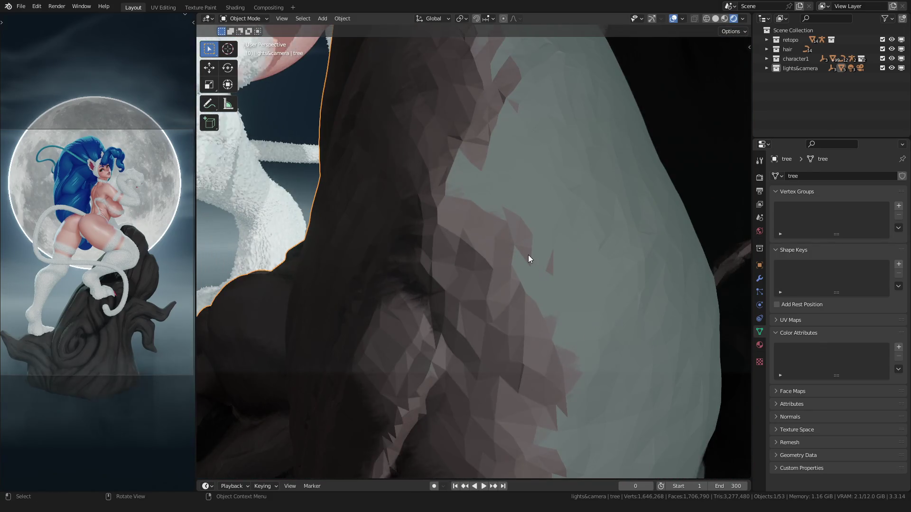
right_click(528, 255)
click(492, 237)
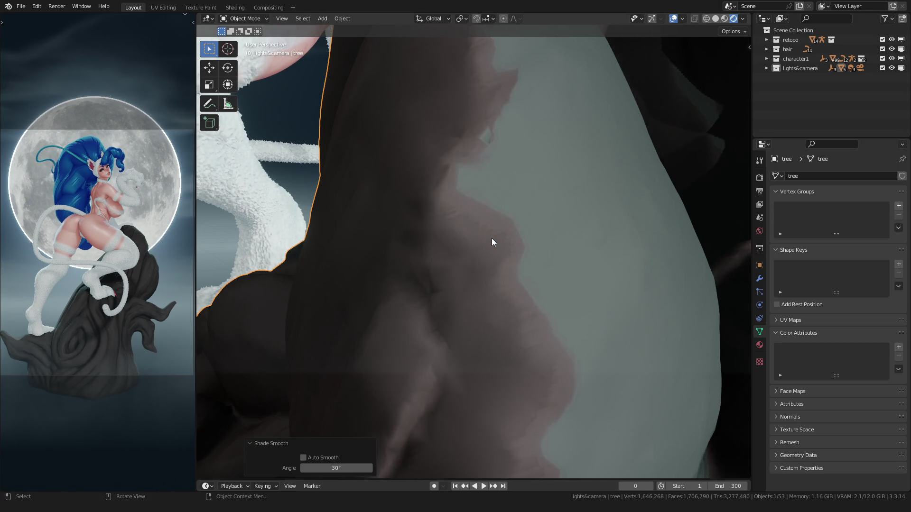
scroll(492, 239, down, 4)
Inspect the whole trunk, then view the camera shot in plain grey solid shading
mouse_move(491, 239)
middle_down()
mouse_move(506, 285)
mouse_move(525, 284)
mouse_move(448, 280)
mouse_move(525, 323)
mouse_move(399, 248)
mouse_move(418, 250)
mouse_move(429, 288)
middle_up()
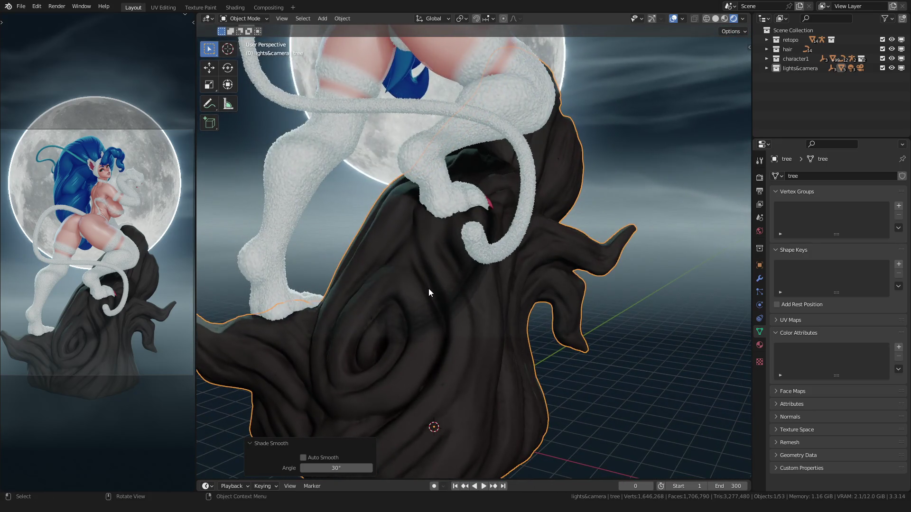
scroll(400, 296, up, 6)
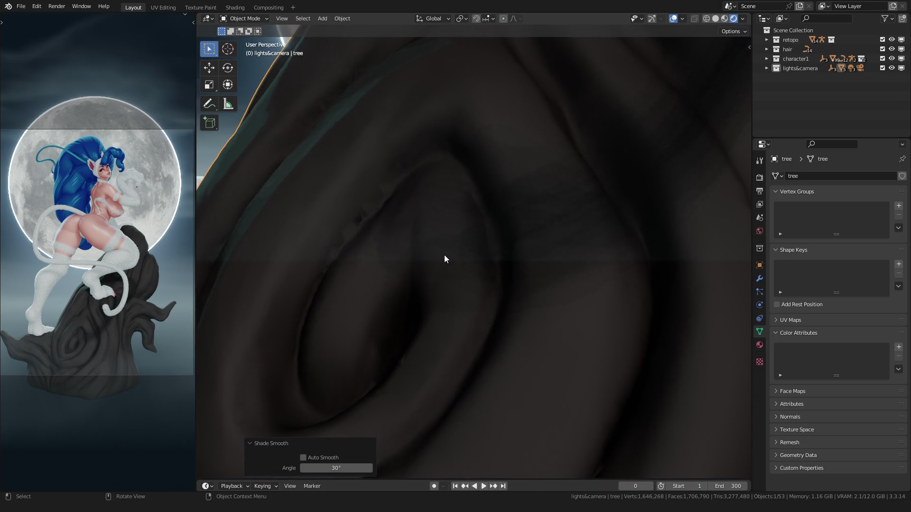
scroll(444, 255, down, 6)
mouse_move(549, 275)
middle_down()
mouse_move(481, 270)
mouse_move(513, 233)
mouse_move(473, 281)
mouse_move(487, 265)
mouse_move(441, 266)
mouse_move(460, 276)
mouse_move(434, 275)
mouse_move(505, 284)
mouse_move(455, 278)
mouse_move(439, 300)
mouse_move(458, 248)
mouse_move(449, 239)
mouse_move(479, 250)
mouse_move(377, 254)
middle_up()
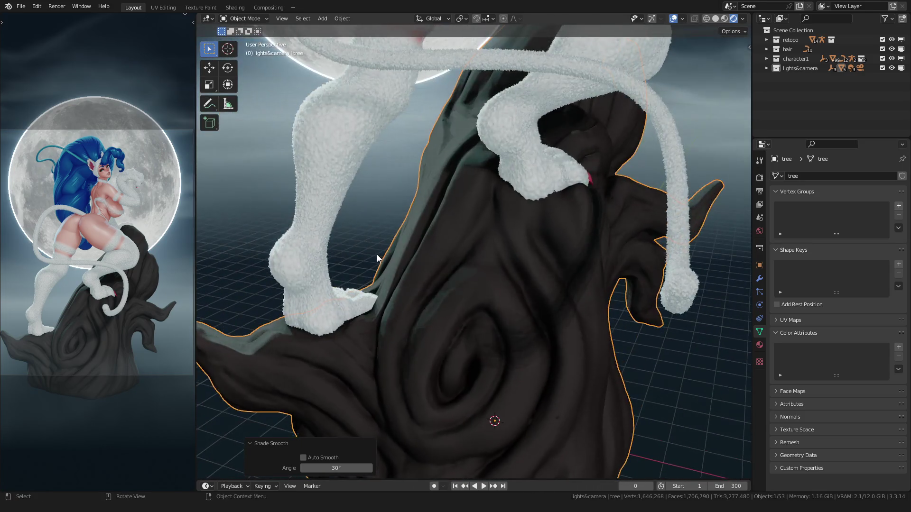
key(KP_0)
scroll(432, 273, up, 3)
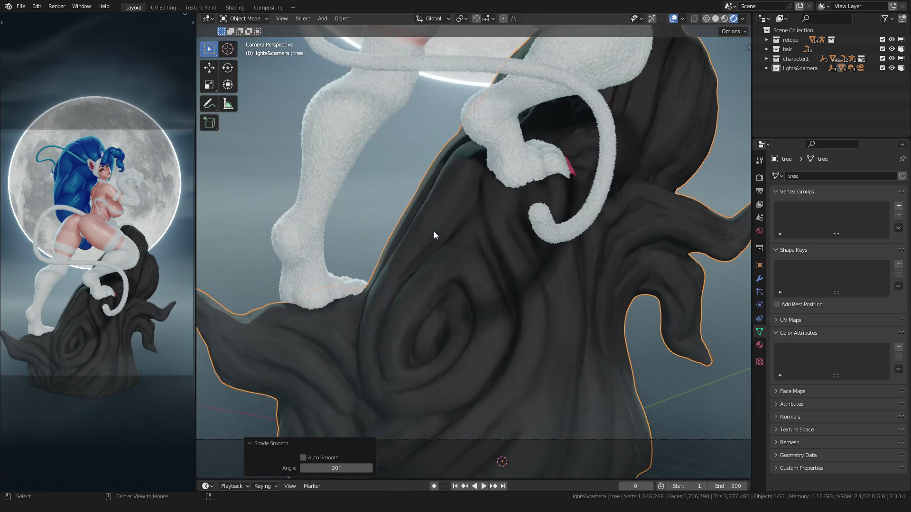
scroll(434, 231, up, 2)
scroll(434, 231, up, 2)
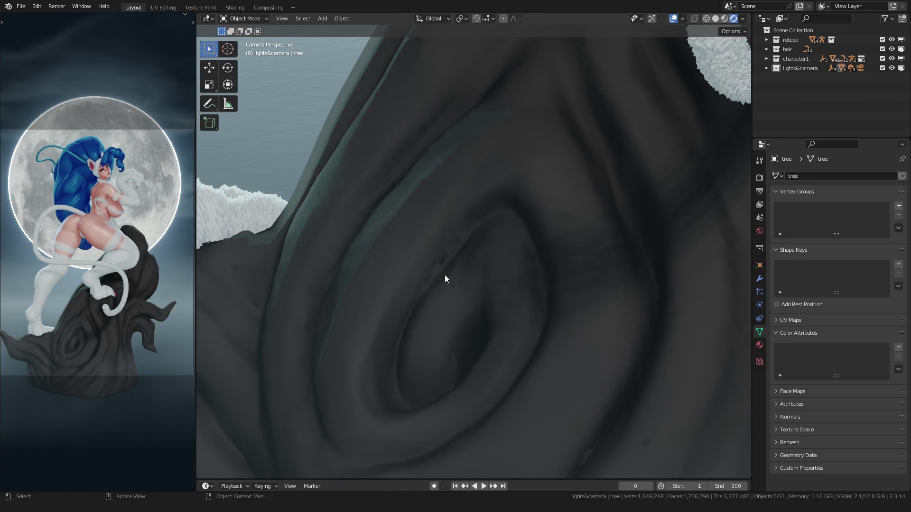
scroll(445, 275, down, 3)
scroll(518, 259, down, 3)
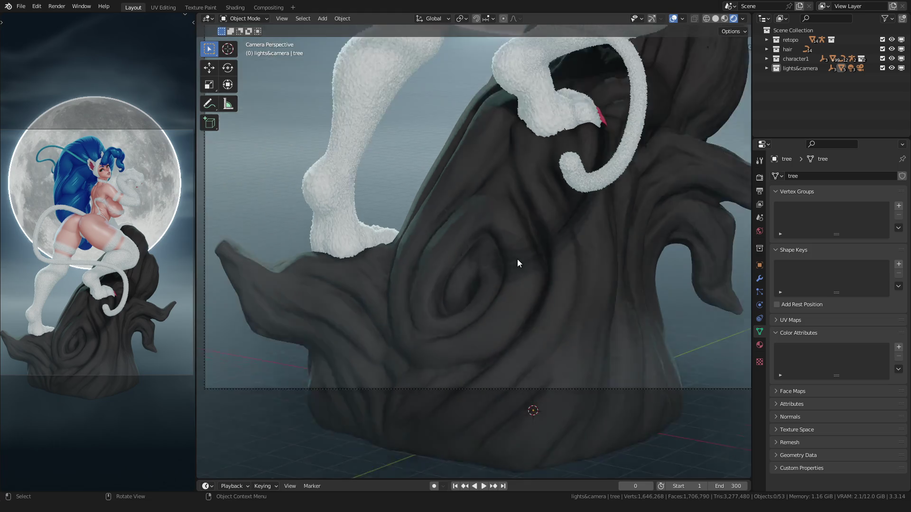
scroll(489, 289, up, 4)
scroll(488, 273, down, 5)
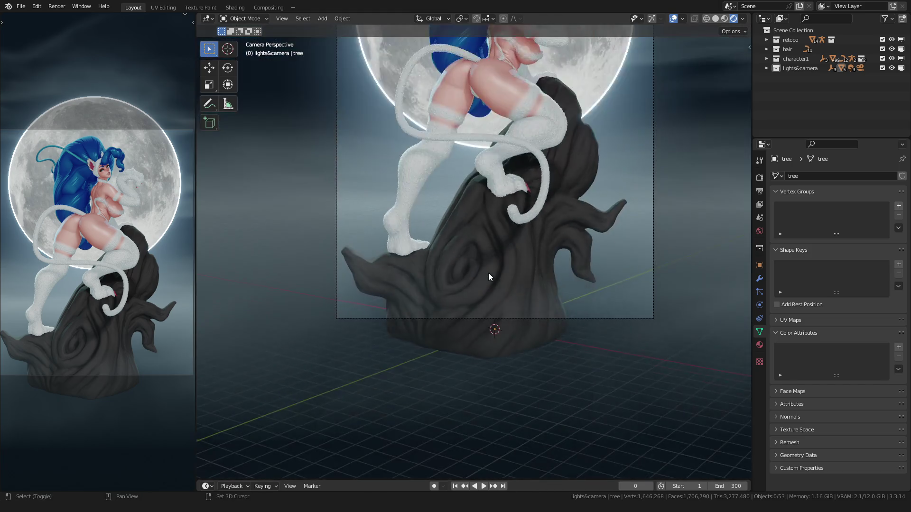
scroll(488, 272, up, 2)
scroll(457, 282, up, 1)
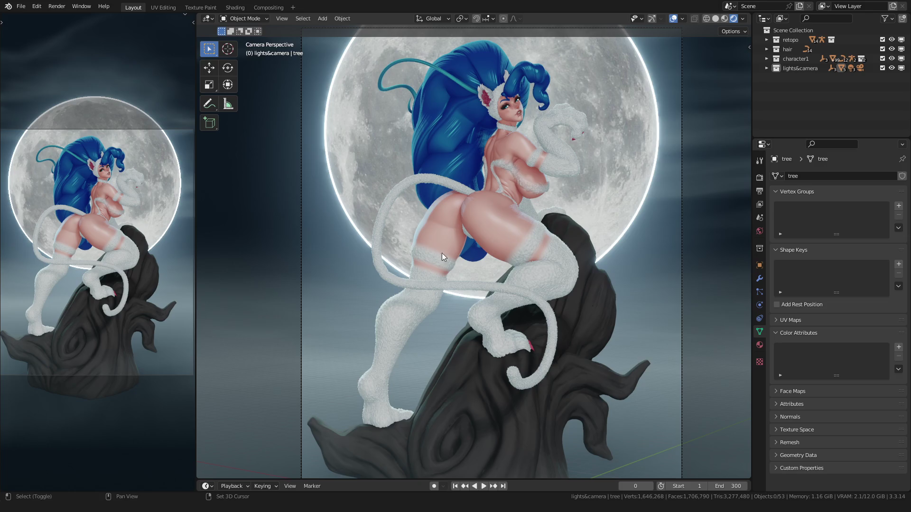
key(z)
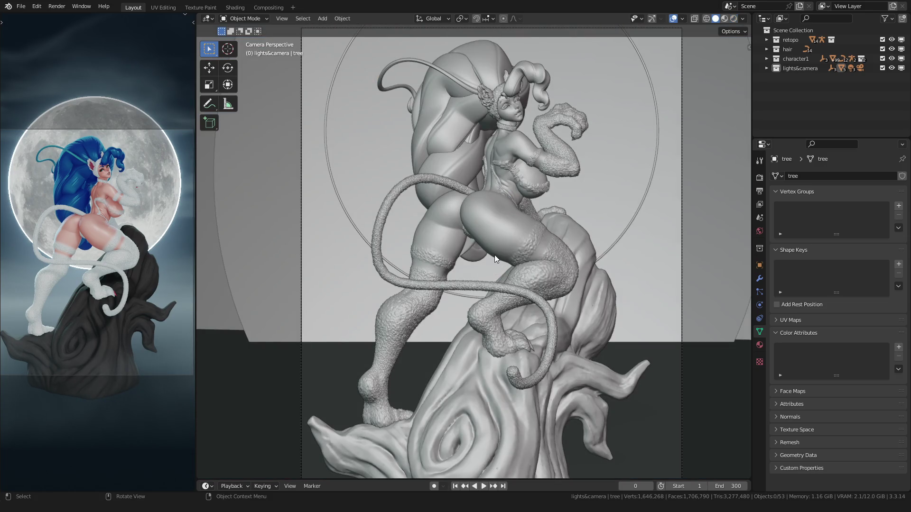
scroll(495, 256, down, 2)
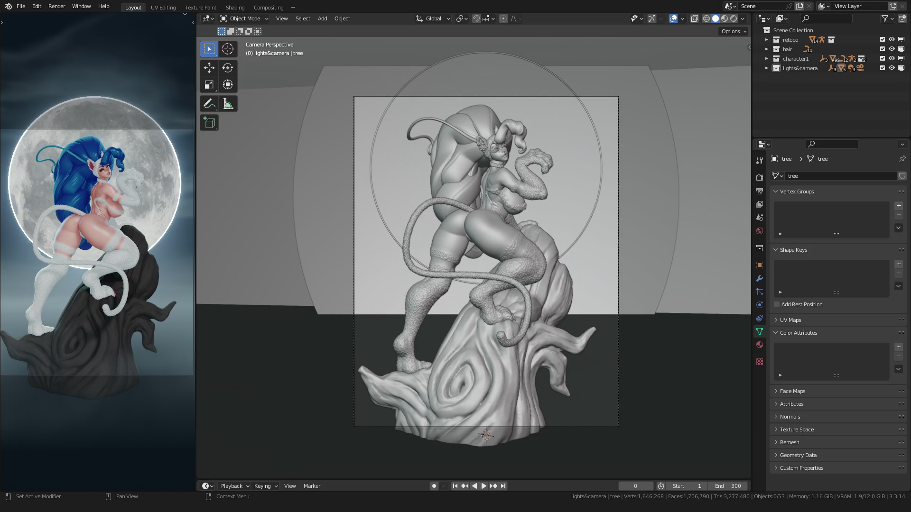
scroll(474, 256, down, 3)
scroll(475, 256, up, 2)
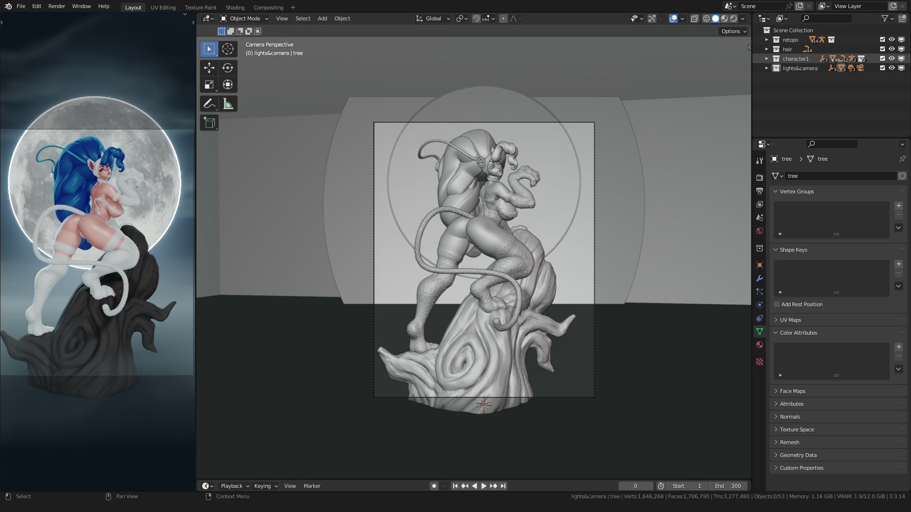
Exclude and hide the lights&camera collection, then save the scene
click(582, 171)
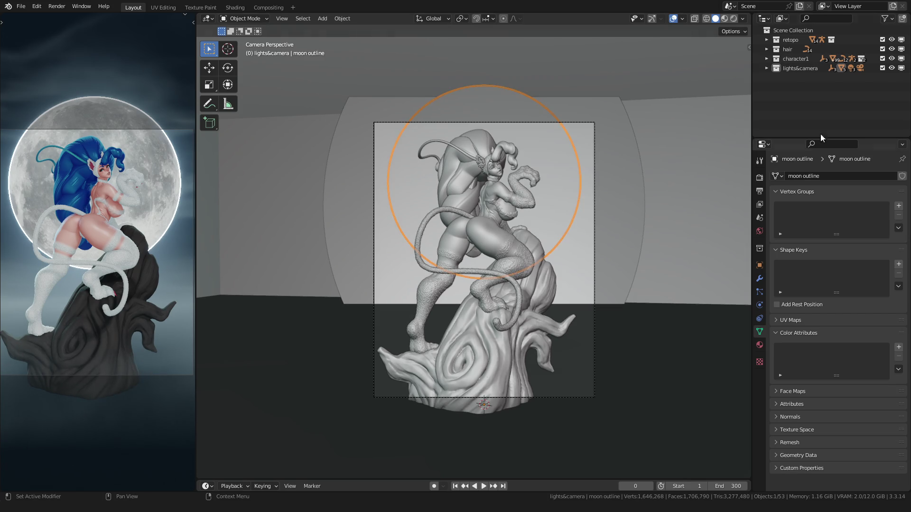
click(883, 68)
click(890, 69)
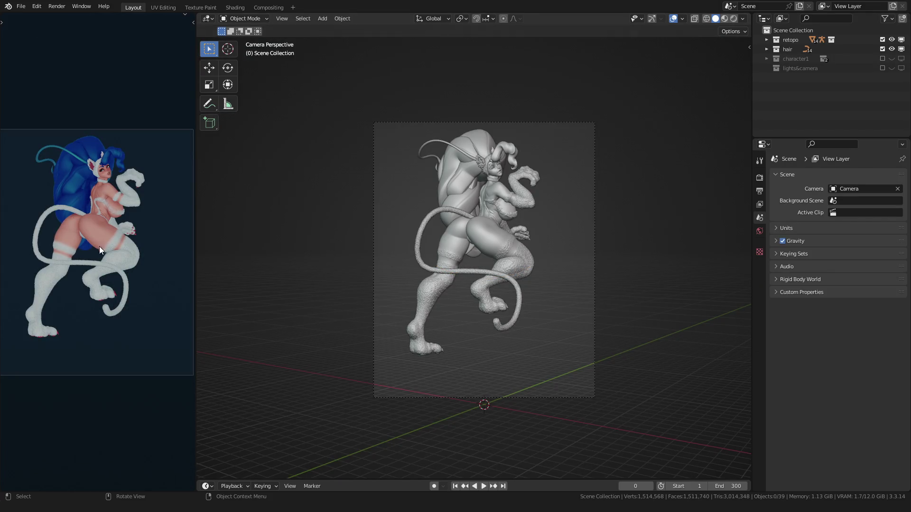
scroll(355, 245, up, 1)
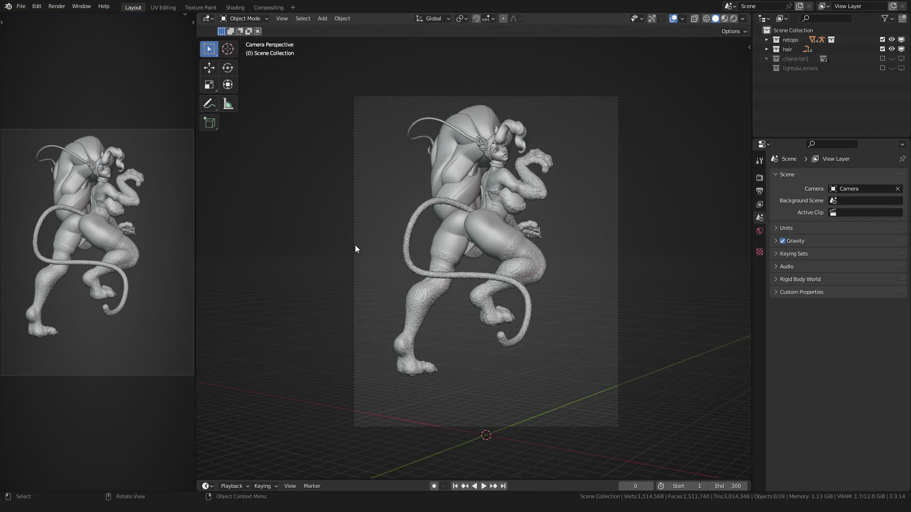
scroll(355, 245, up, 1)
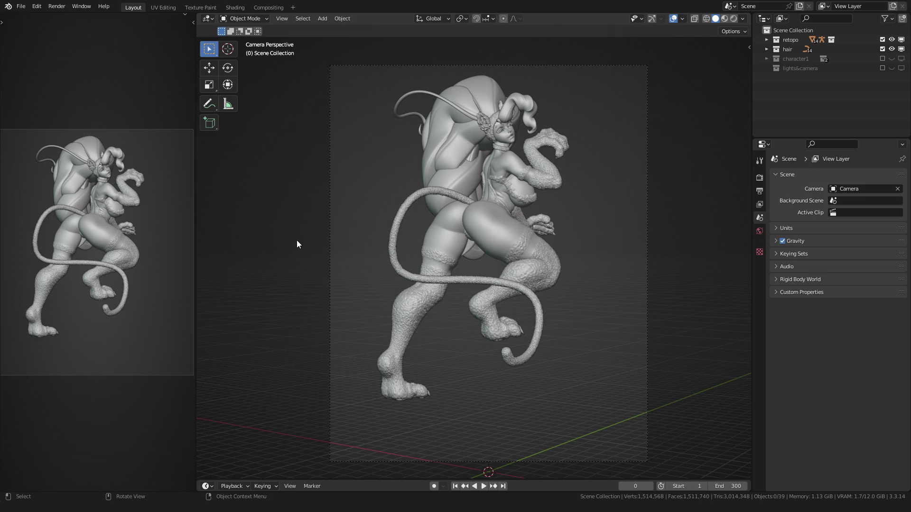
key(ctrl+s)
scroll(298, 238, up, 1)
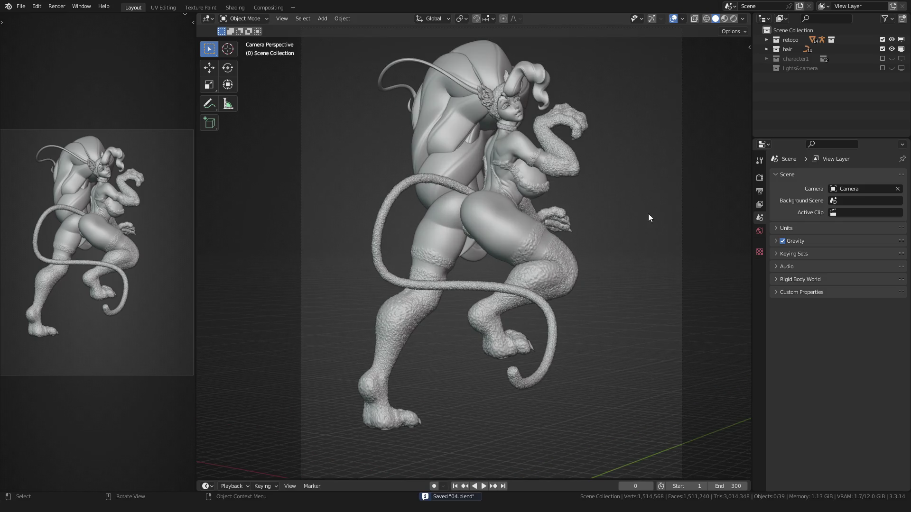
Enable Simplify, hide the body retopo's Displace fuzz in the viewport, and save again
click(760, 177)
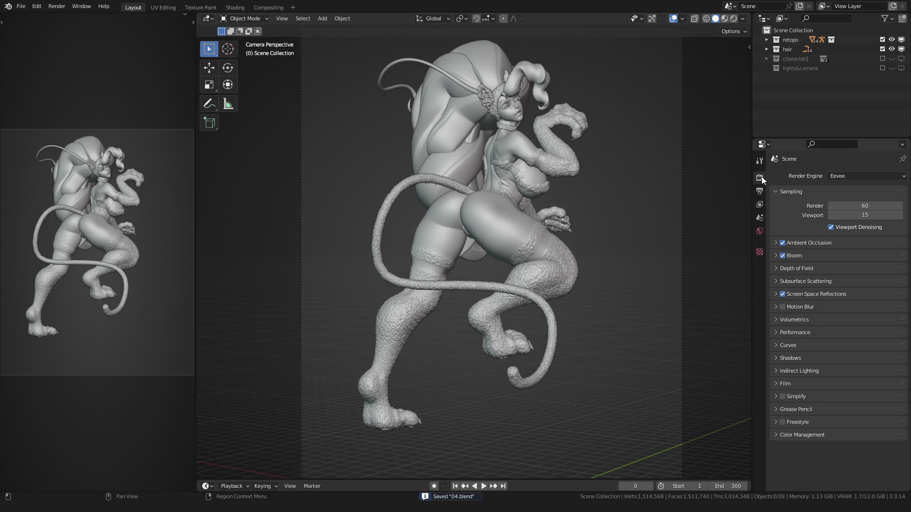
click(783, 396)
click(556, 247)
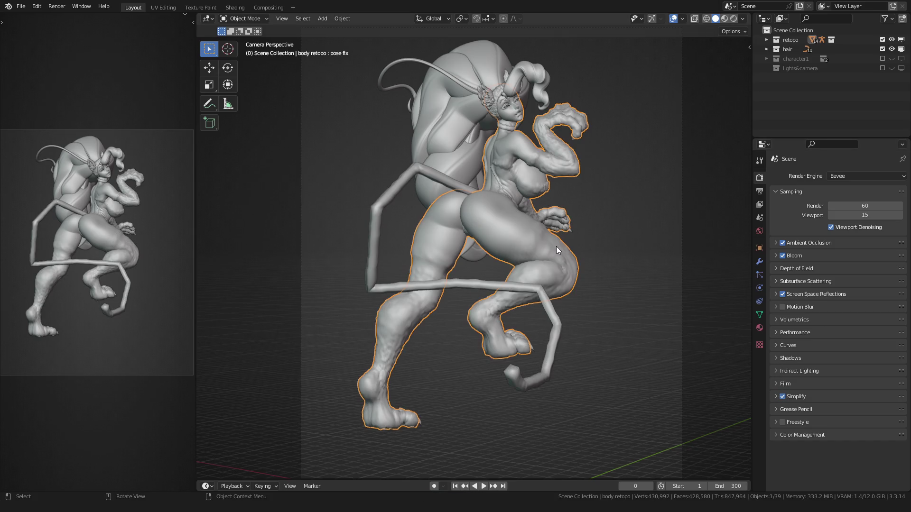
click(759, 260)
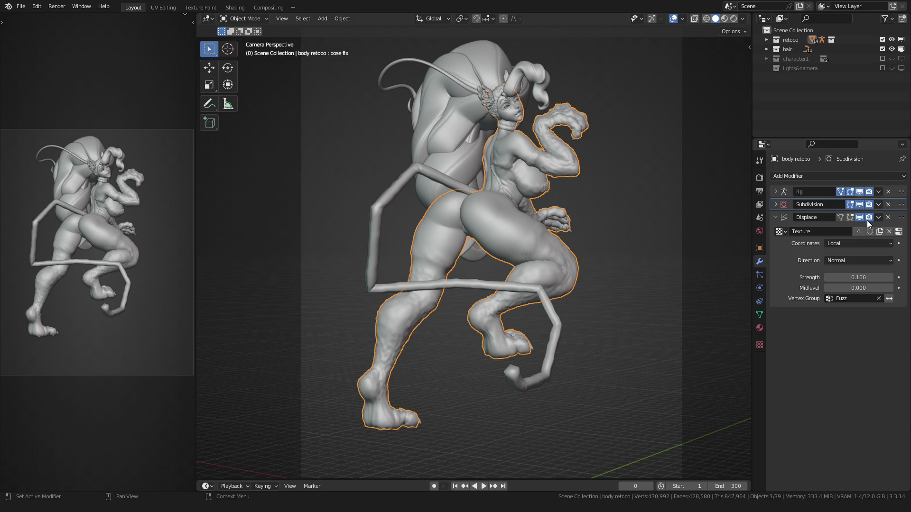
click(860, 216)
scroll(435, 227, down, 2)
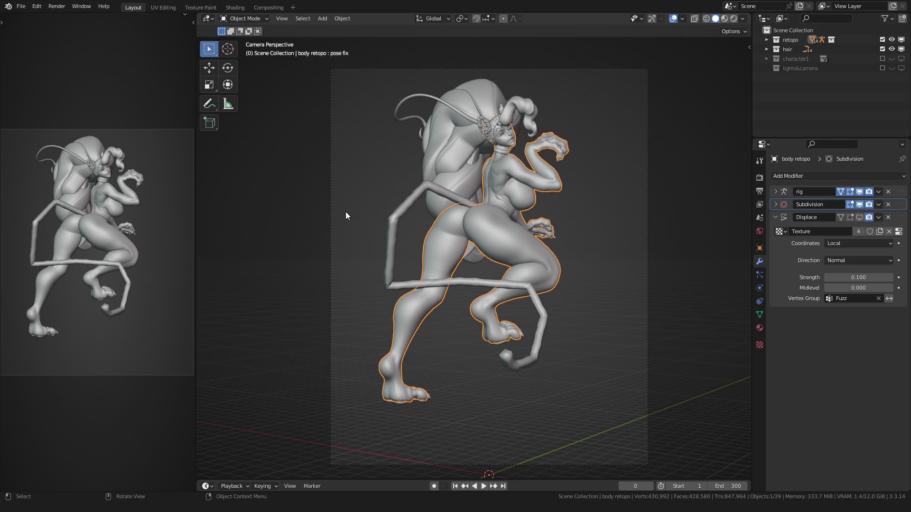
key(ctrl+s)
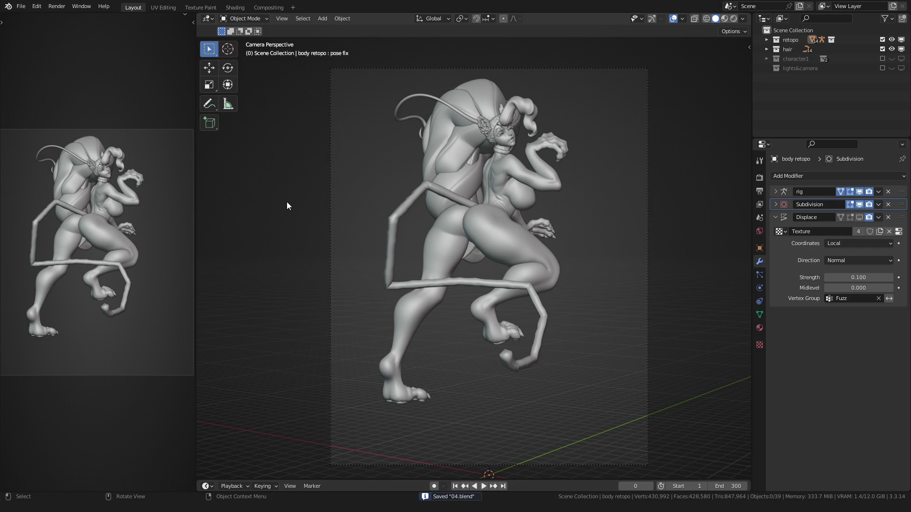